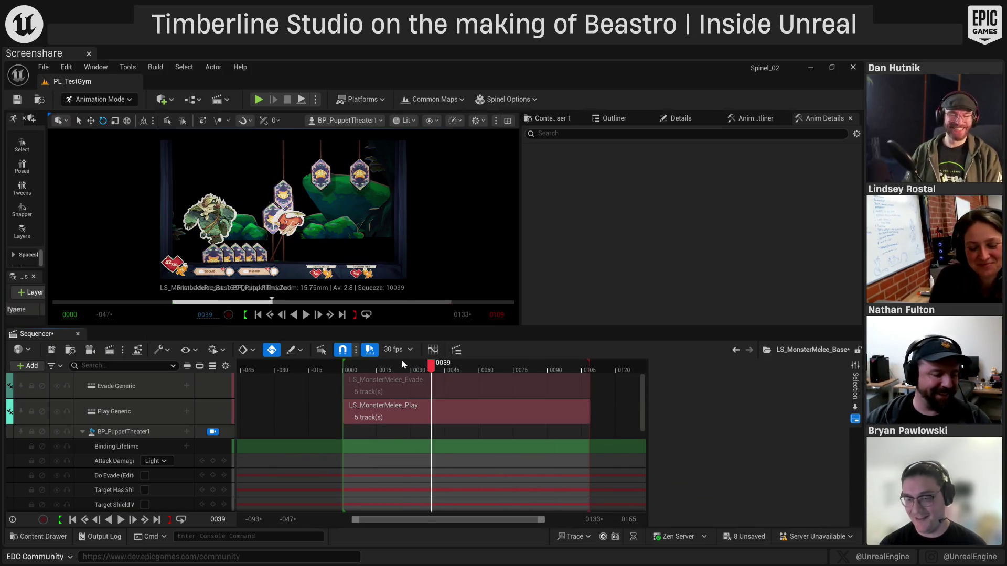
Scrub the monster melee preview, then enter the LS_MonsterMelee_Evade subsequence via the breadcrumb arrow
{"action": "left_click_drag", "start_coordinate": [431, 369], "coordinate": [400, 370]}
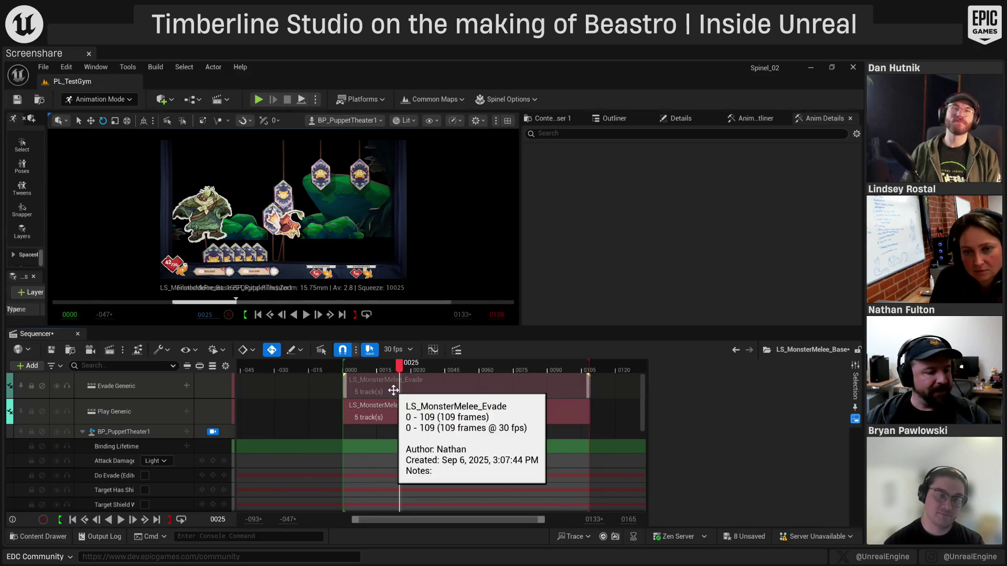
{"action": "left_click", "coordinate": [735, 349]}
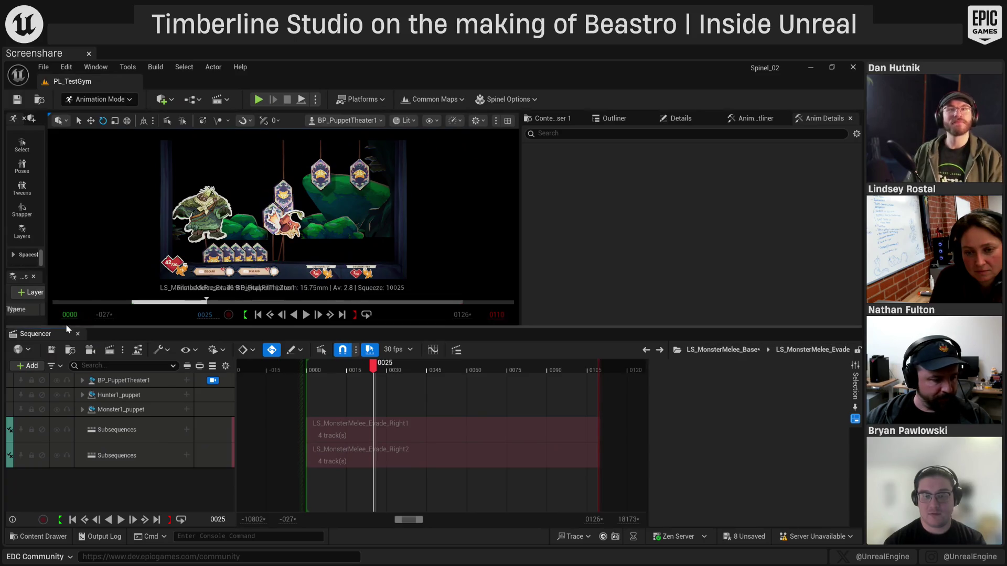
Leave the monster sequence and open LS_HunterMelee_Base from the Demo collection in Sequencer
{"action": "left_click", "coordinate": [77, 333]}
{"action": "left_click", "coordinate": [554, 119]}
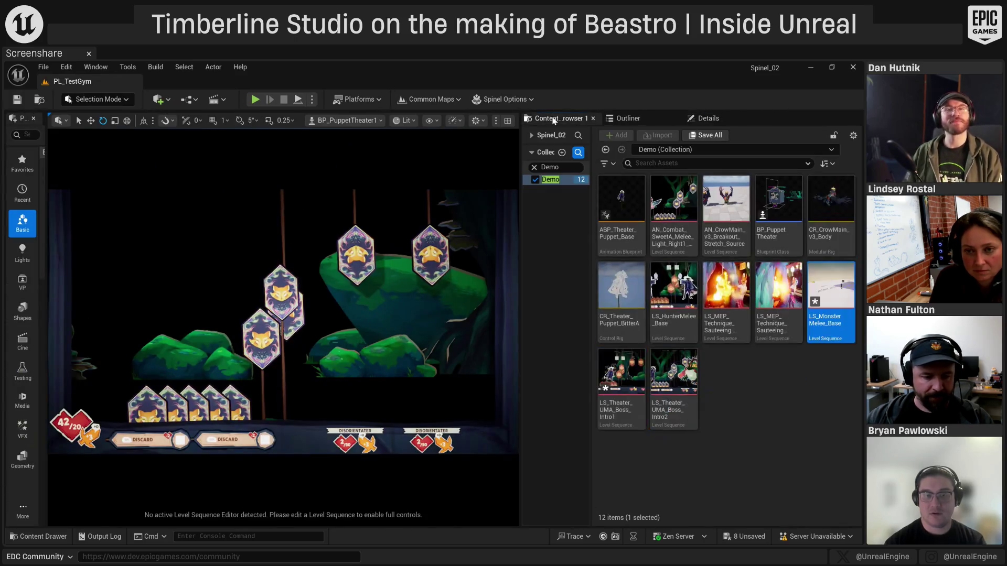
{"action": "left_click", "coordinate": [816, 406]}
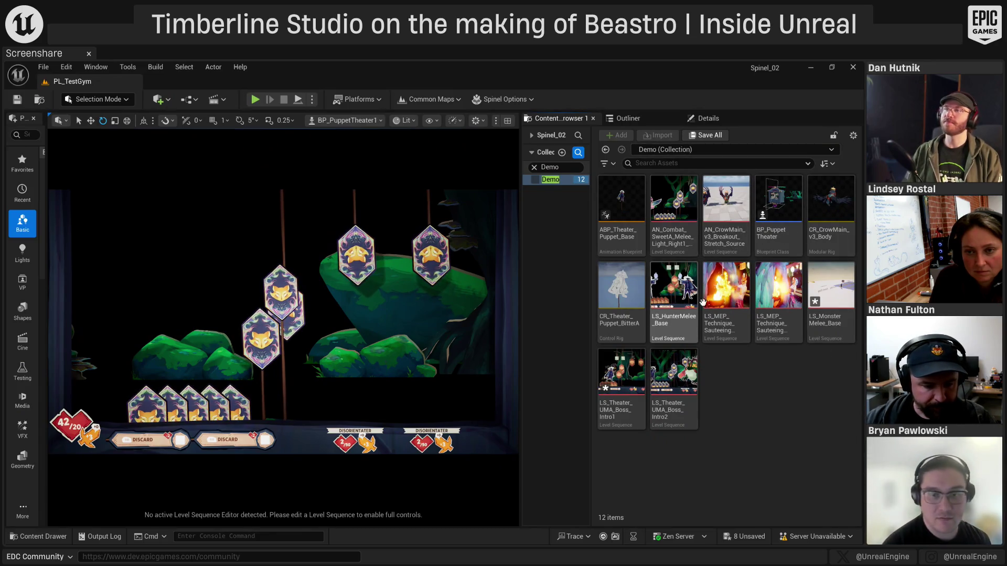
{"action": "left_click", "coordinate": [677, 282]}
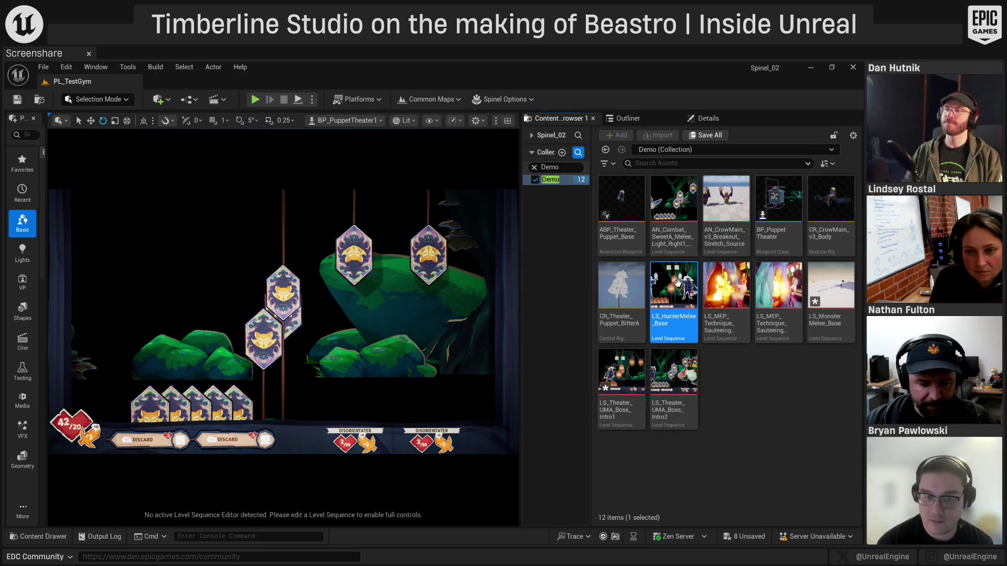
{"action": "double_click", "coordinate": [677, 282]}
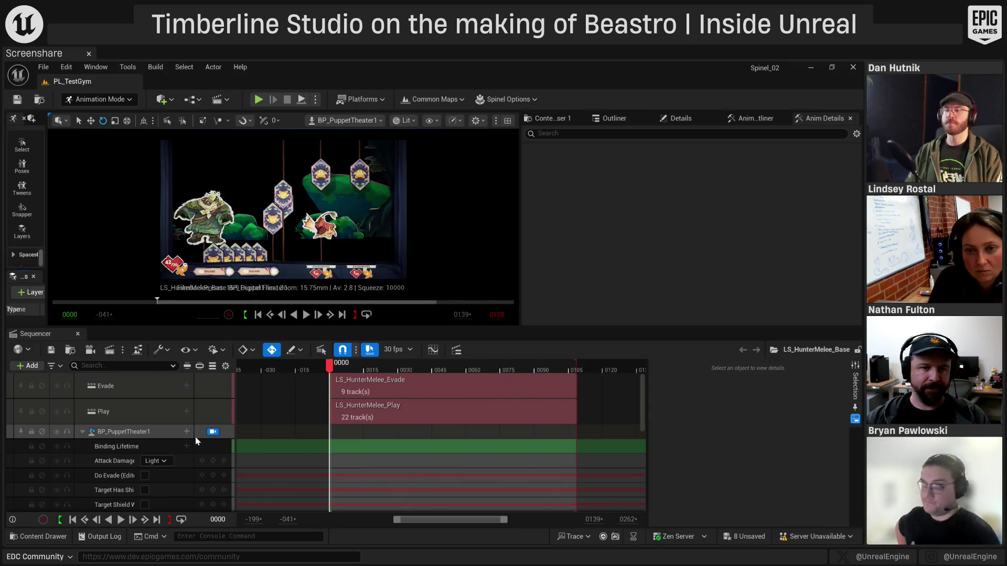
Review the Attack Damage tiers, keep Light, and step into LS_HunterMelee_Play
{"action": "scroll", "coordinate": [196, 443], "scroll_direction": "down", "scroll_amount": 3}
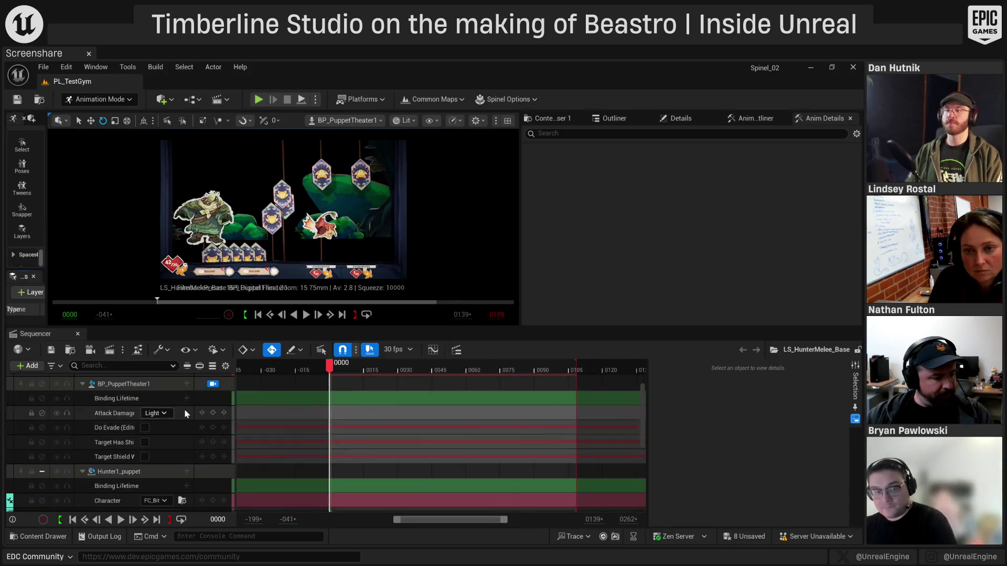
{"action": "scroll", "coordinate": [189, 440], "scroll_direction": "up", "scroll_amount": 1}
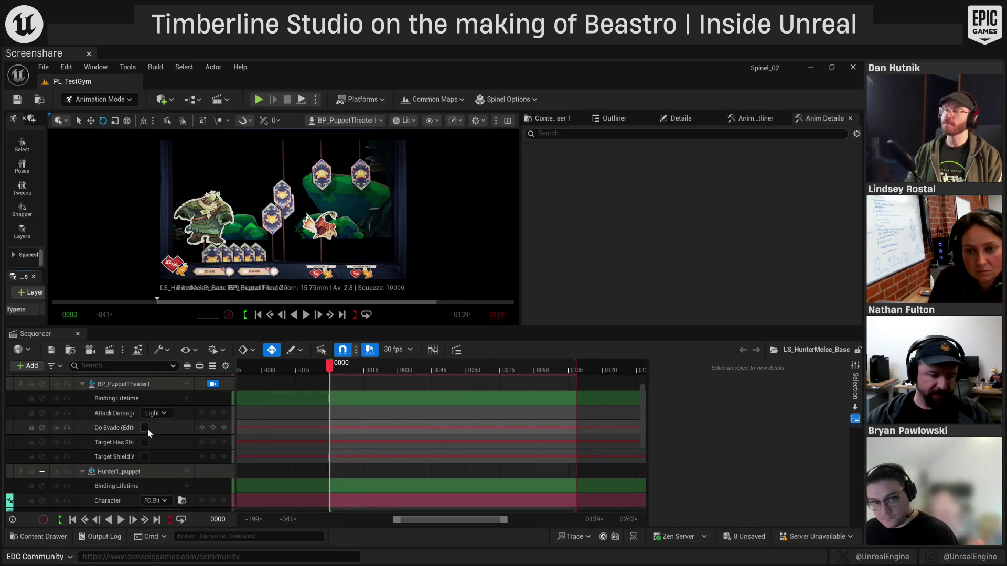
{"action": "left_click", "coordinate": [158, 413]}
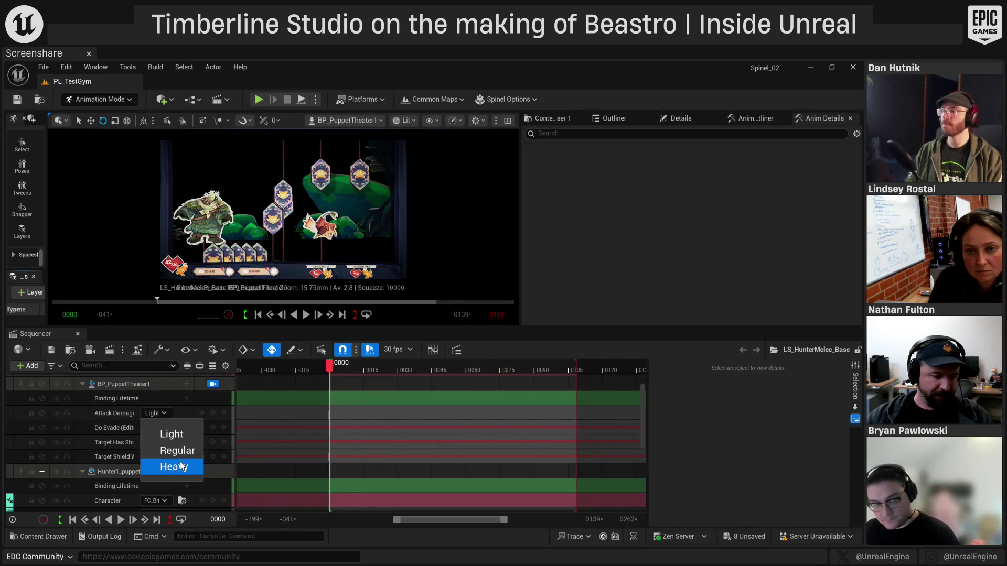
{"action": "left_click", "coordinate": [124, 442]}
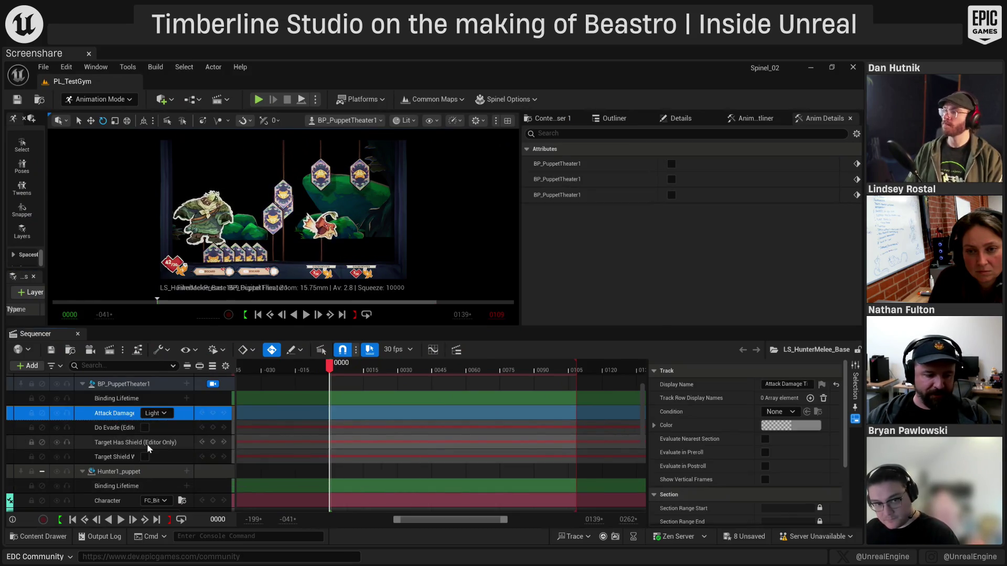
{"action": "scroll", "coordinate": [325, 425], "scroll_direction": "up", "scroll_amount": 2}
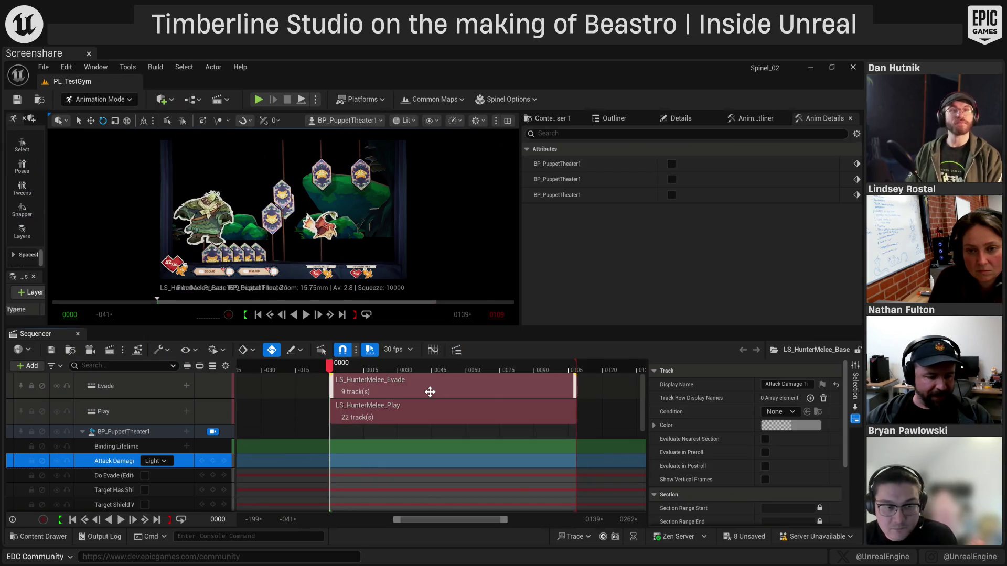
{"action": "double_click", "coordinate": [383, 410]}
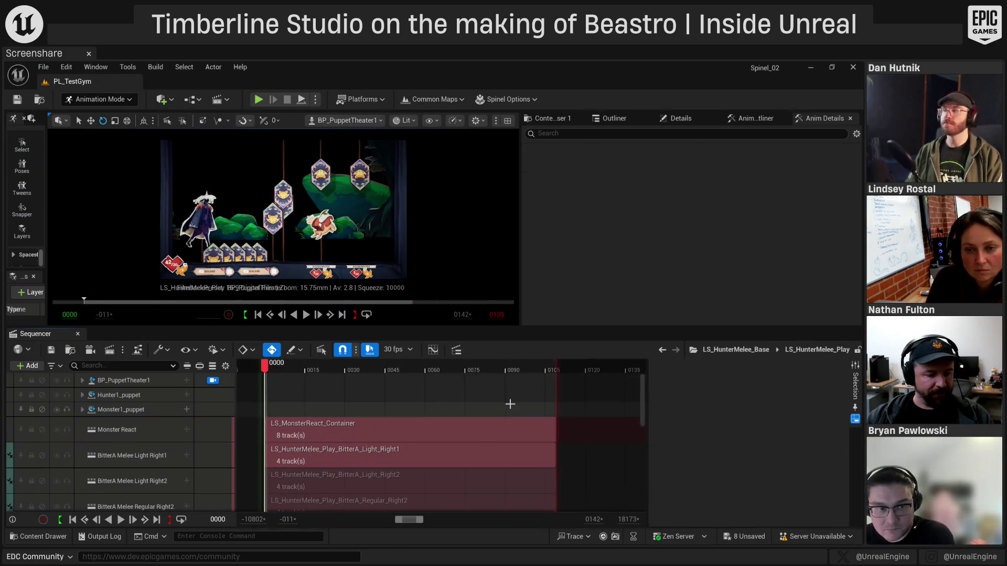
Scroll through LS_HunterMelee_Play's tracks and preview the hunter's attack animation from the start
{"action": "scroll", "coordinate": [497, 409], "scroll_direction": "down", "scroll_amount": 8}
{"action": "scroll", "coordinate": [449, 407], "scroll_direction": "down", "scroll_amount": 7}
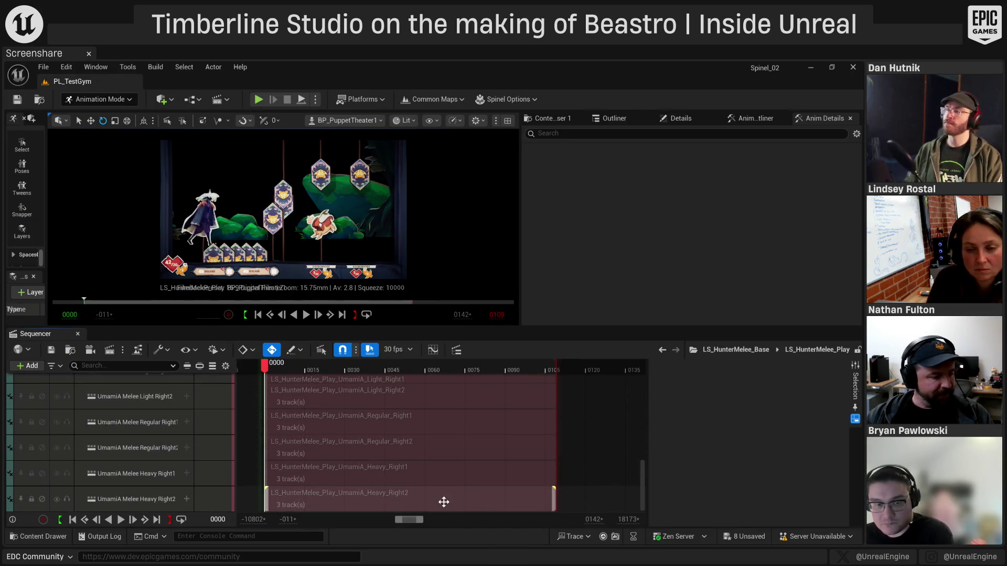
{"action": "scroll", "coordinate": [451, 491], "scroll_direction": "up", "scroll_amount": 10}
{"action": "scroll", "coordinate": [452, 485], "scroll_direction": "up", "scroll_amount": 3}
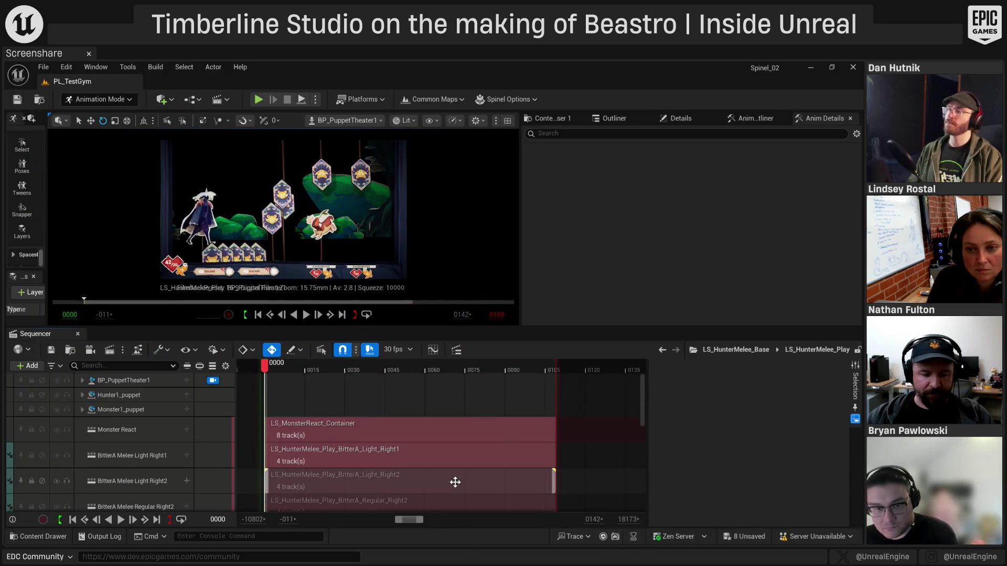
{"action": "scroll", "coordinate": [439, 470], "scroll_direction": "down", "scroll_amount": 4}
{"action": "scroll", "coordinate": [446, 467], "scroll_direction": "up", "scroll_amount": 5}
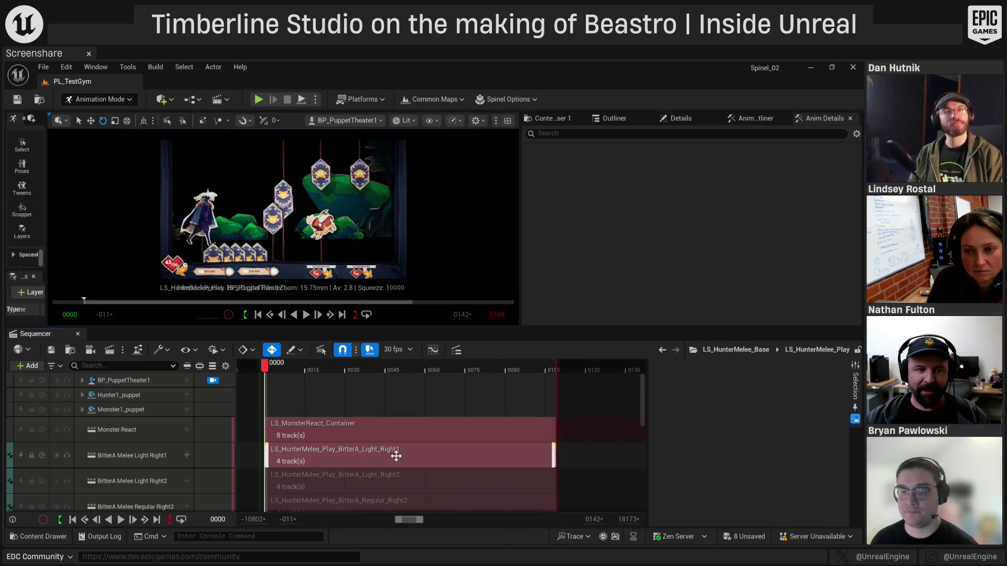
{"action": "mouse_move", "coordinate": [285, 369]}
{"action": "left_mouse_down"}
{"action": "mouse_move", "coordinate": [415, 379]}
{"action": "mouse_move", "coordinate": [324, 386]}
{"action": "mouse_move", "coordinate": [405, 396]}
{"action": "mouse_move", "coordinate": [410, 385]}
{"action": "mouse_move", "coordinate": [443, 387]}
{"action": "mouse_move", "coordinate": [385, 374]}
{"action": "mouse_move", "coordinate": [404, 378]}
{"action": "left_mouse_up"}
Select BitterA Light Right1, rewind to about frame 30, and return to LS_HunterMelee_Base
{"action": "left_click", "coordinate": [338, 456]}
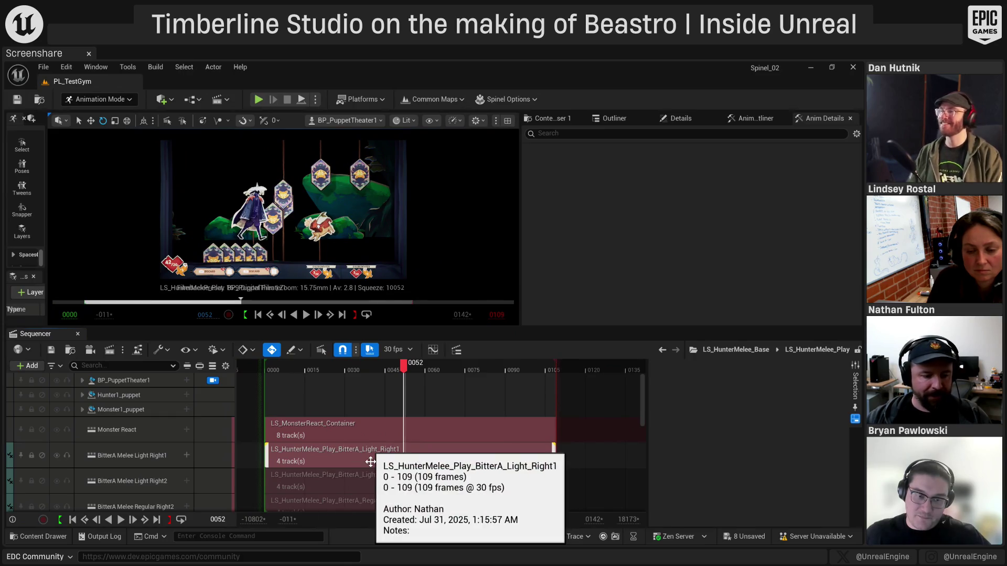
{"action": "mouse_move", "coordinate": [405, 364]}
{"action": "left_mouse_down"}
{"action": "mouse_move", "coordinate": [346, 366]}
{"action": "mouse_move", "coordinate": [402, 365]}
{"action": "mouse_move", "coordinate": [386, 365]}
{"action": "left_mouse_up"}
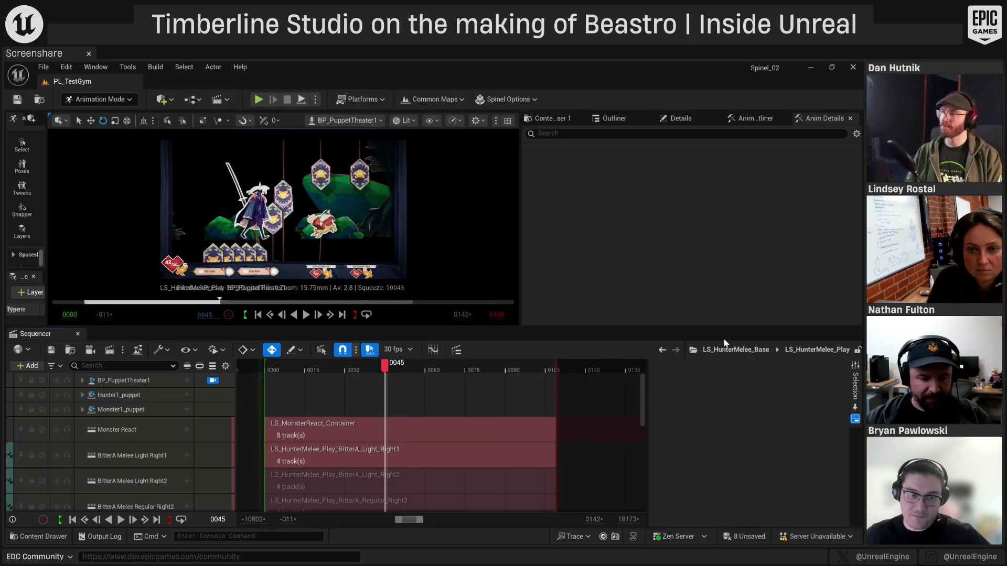
{"action": "left_click", "coordinate": [729, 349]}
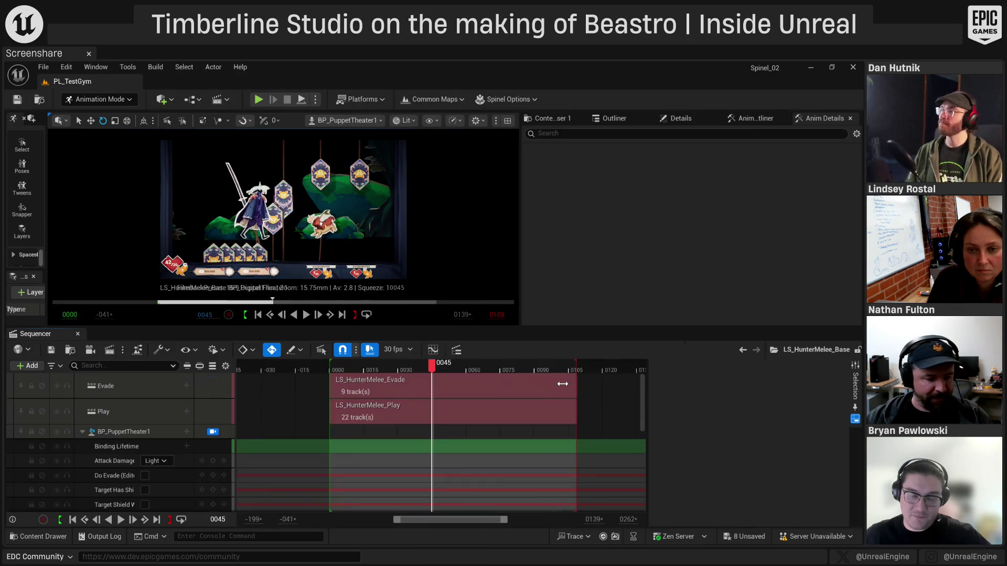
Set Attack Damage to Heavy and preview the heavy attack pose around frame 48
{"action": "left_click", "coordinate": [166, 463]}
{"action": "left_click", "coordinate": [174, 514]}
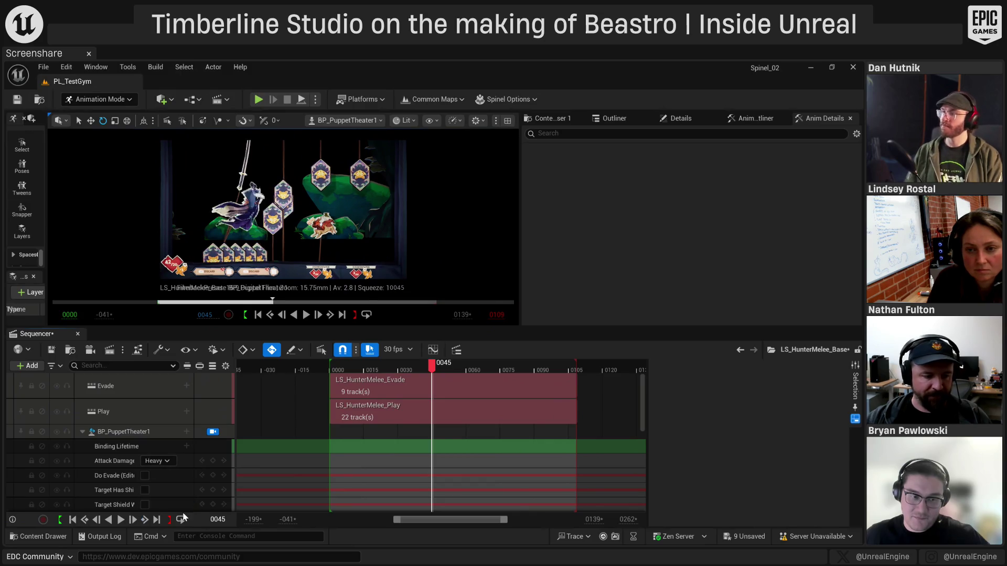
{"action": "mouse_move", "coordinate": [403, 367]}
{"action": "left_mouse_down"}
{"action": "mouse_move", "coordinate": [371, 366]}
{"action": "mouse_move", "coordinate": [439, 366]}
{"action": "mouse_move", "coordinate": [437, 389]}
{"action": "left_mouse_up"}
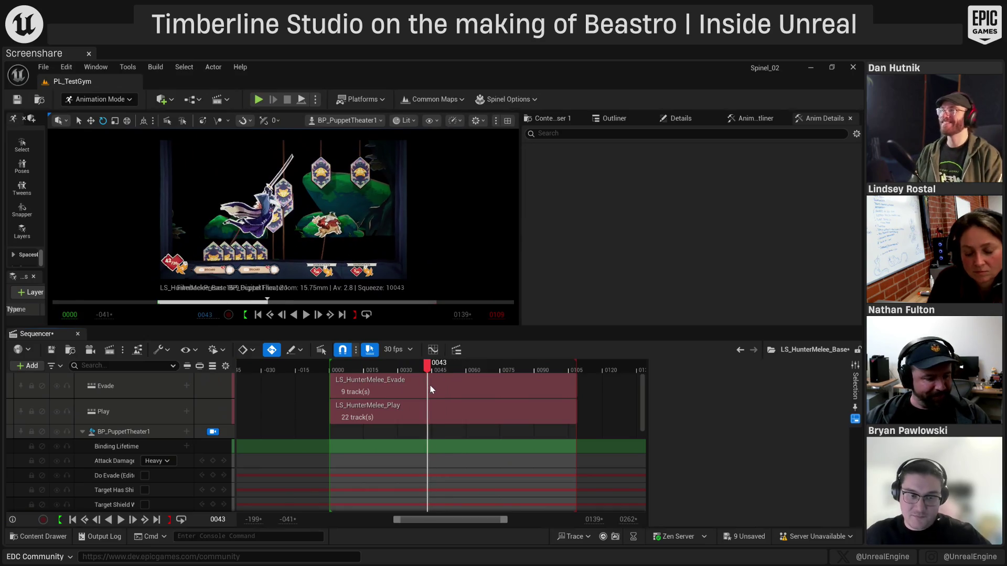
Step into LS_HunterMelee_Play and scroll through its tracks
{"action": "double_click", "coordinate": [441, 412]}
{"action": "scroll", "coordinate": [514, 440], "scroll_direction": "down", "scroll_amount": 5}
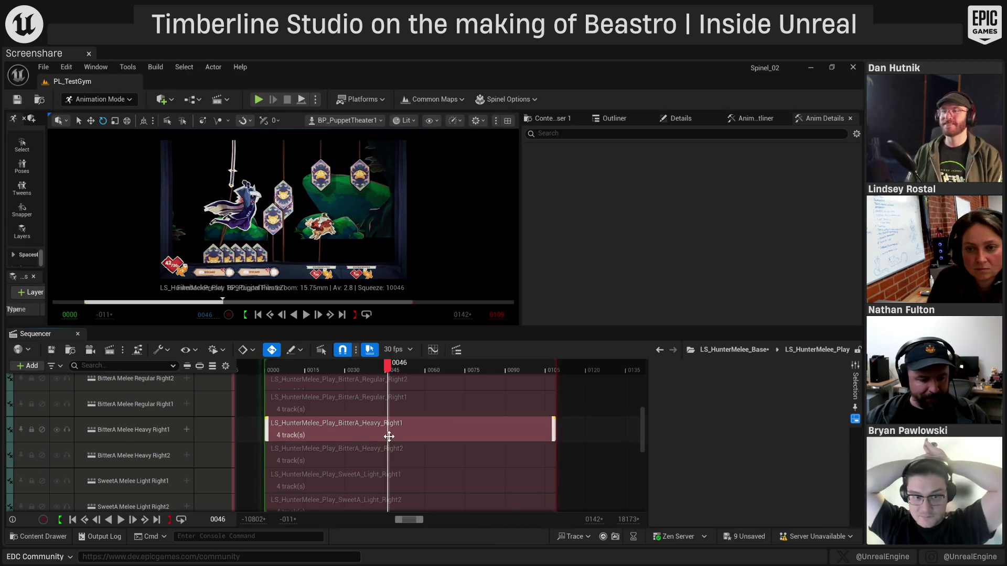
{"action": "scroll", "coordinate": [427, 436], "scroll_direction": "up", "scroll_amount": 5}
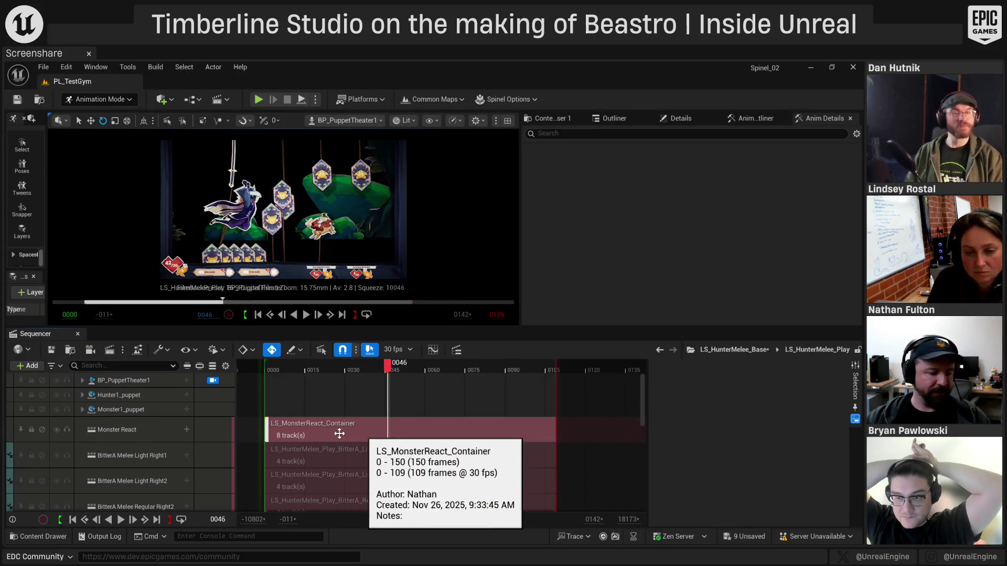
Step into LS_MonsterReact_Container and scroll through its tracks
{"action": "double_click", "coordinate": [364, 425]}
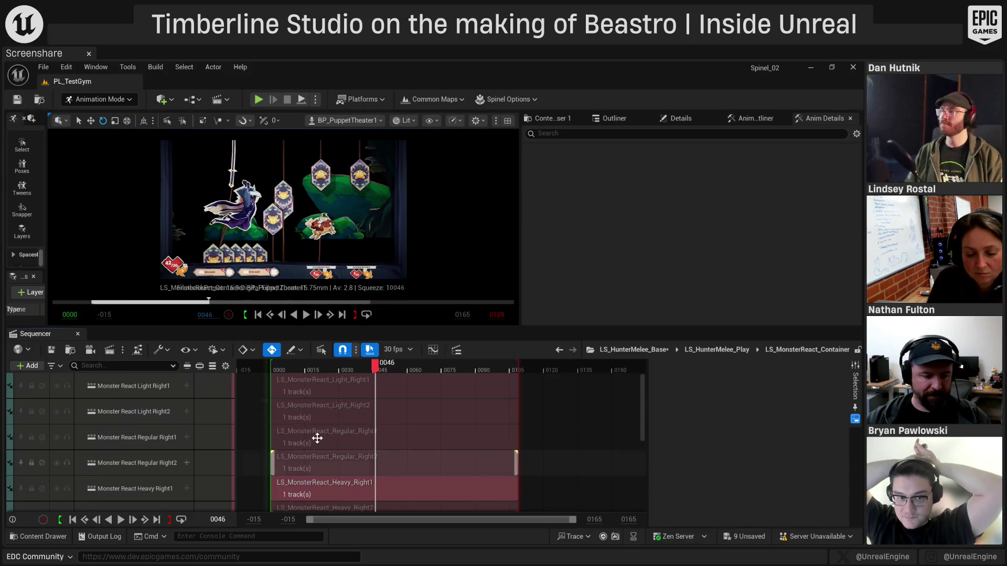
{"action": "scroll", "coordinate": [350, 435], "scroll_direction": "down", "scroll_amount": 3}
{"action": "scroll", "coordinate": [341, 414], "scroll_direction": "up", "scroll_amount": 3}
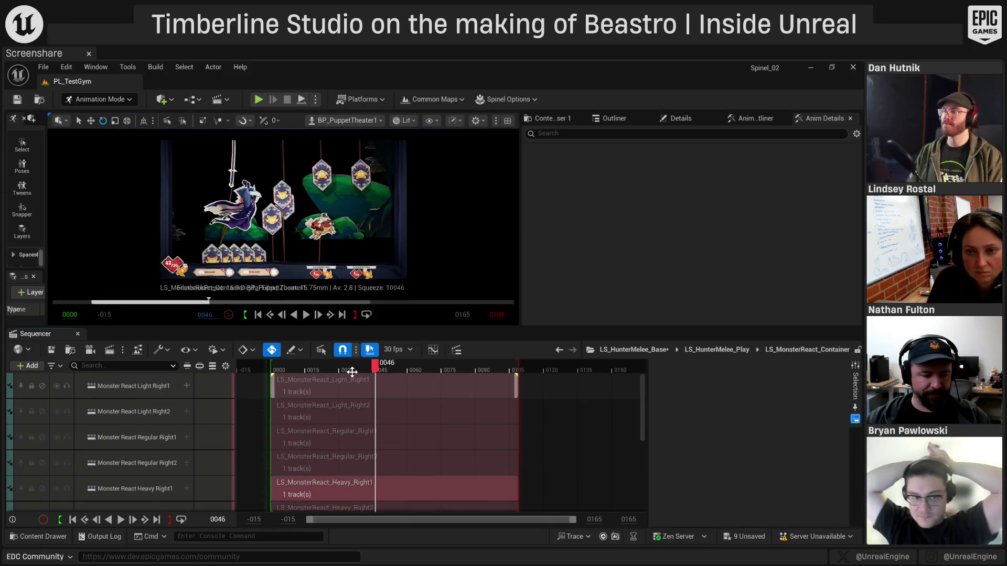
{"action": "scroll", "coordinate": [362, 440], "scroll_direction": "down", "scroll_amount": 3}
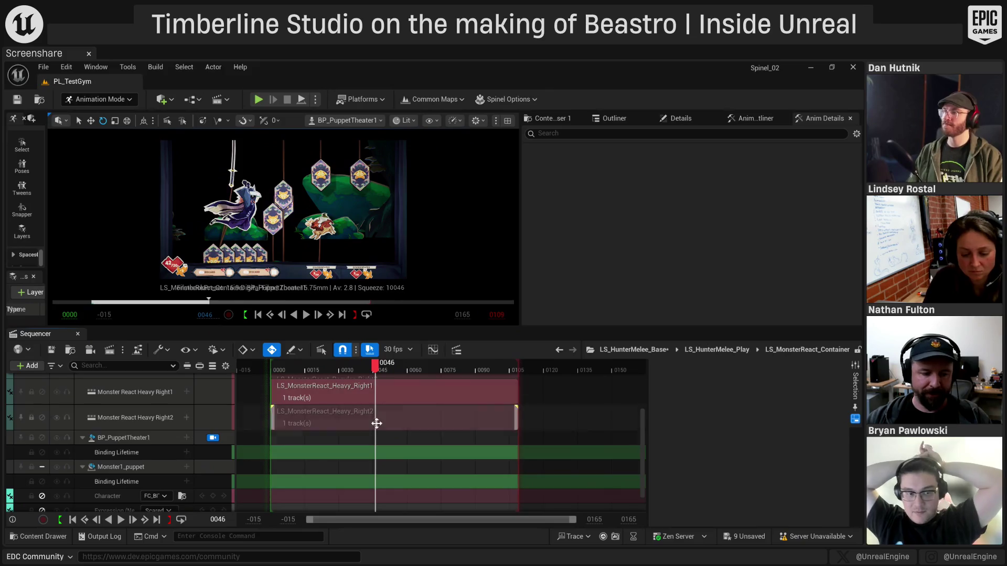
{"action": "scroll", "coordinate": [375, 423], "scroll_direction": "up", "scroll_amount": 3}
{"action": "scroll", "coordinate": [375, 419], "scroll_direction": "down", "scroll_amount": 3}
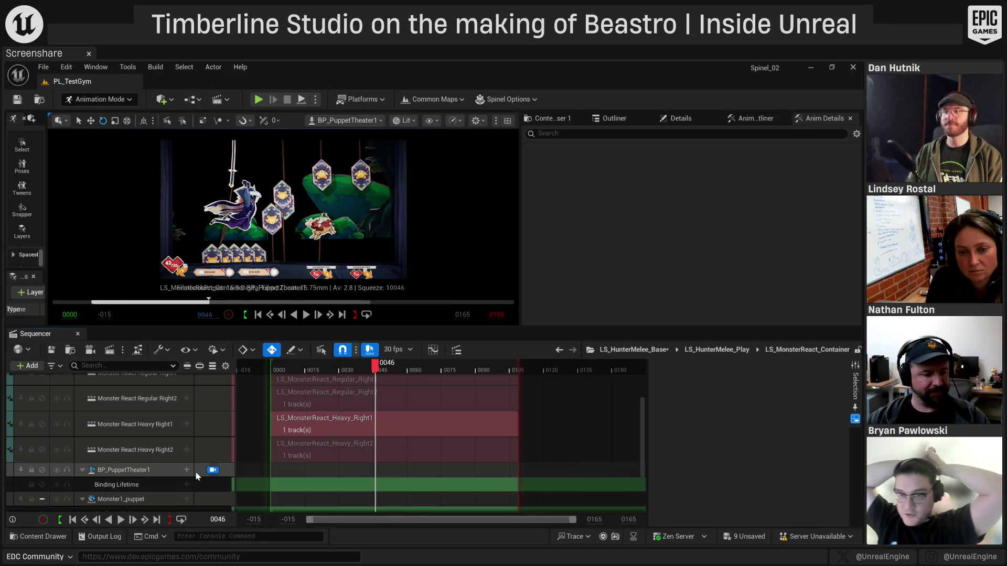
{"action": "scroll", "coordinate": [388, 469], "scroll_direction": "up", "scroll_amount": 3}
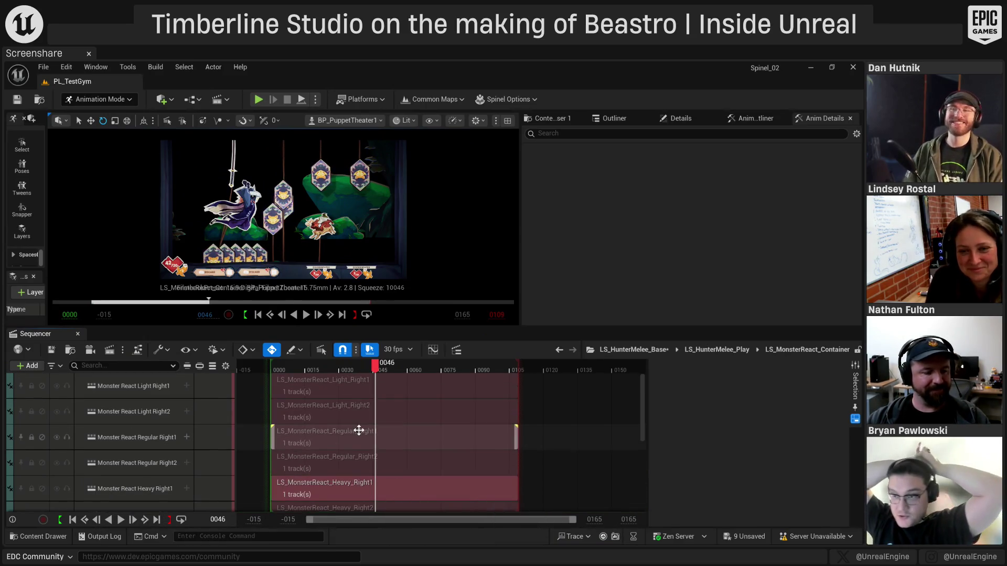
{"action": "scroll", "coordinate": [357, 427], "scroll_direction": "down", "scroll_amount": 2}
Select Heavy Right1 and check its Heavy damage tier and Stage Right 1 conditions
{"action": "left_click", "coordinate": [329, 445]}
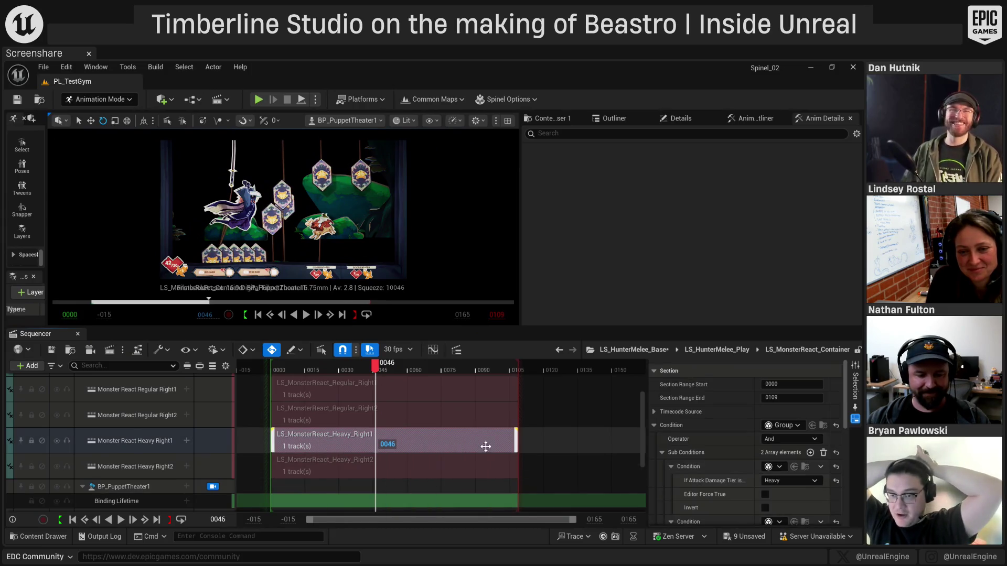
{"action": "scroll", "coordinate": [687, 445], "scroll_direction": "down", "scroll_amount": 3}
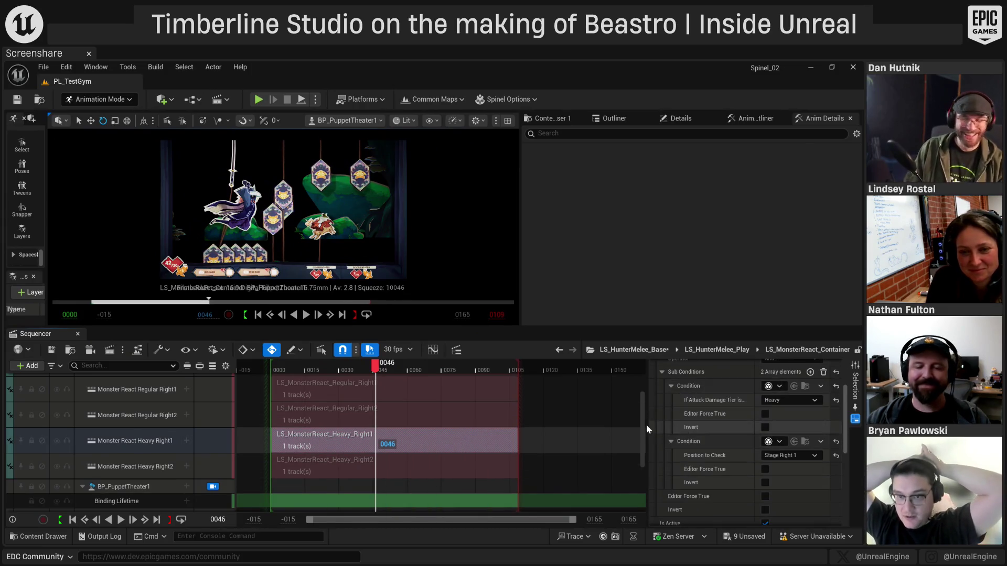
{"action": "scroll", "coordinate": [681, 456], "scroll_direction": "up", "scroll_amount": 1}
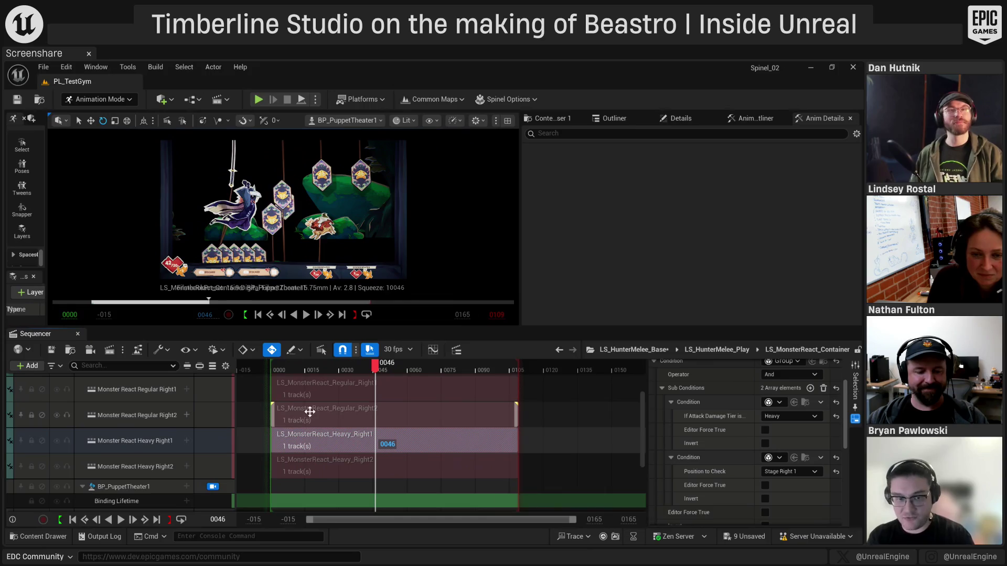
{"action": "mouse_move", "coordinate": [305, 413]}
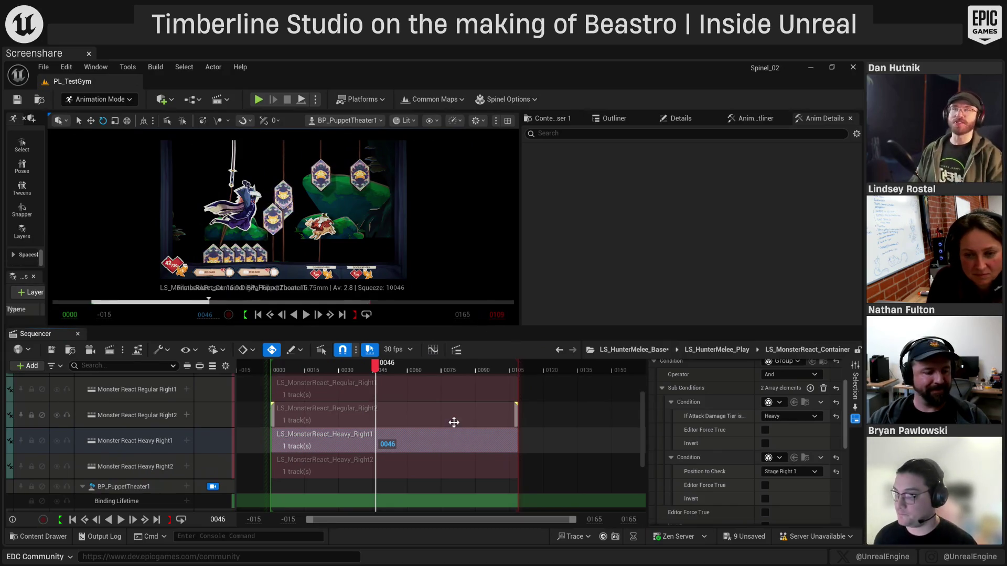
Go up to LS_HunterMelee_Base and step into LS_HunterMelee_Play
{"action": "scroll", "coordinate": [457, 426], "scroll_direction": "up", "scroll_amount": 2}
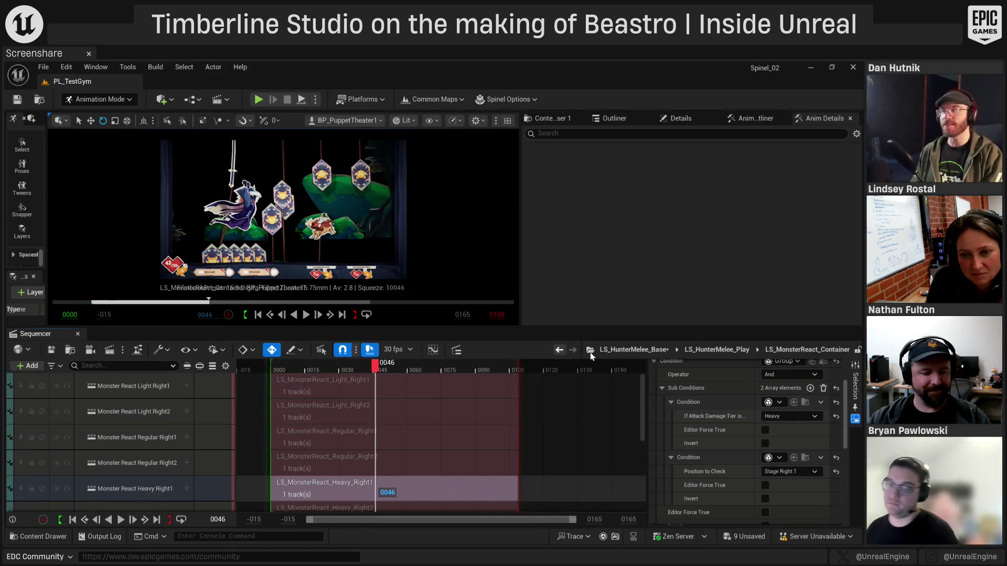
{"action": "left_click", "coordinate": [636, 350]}
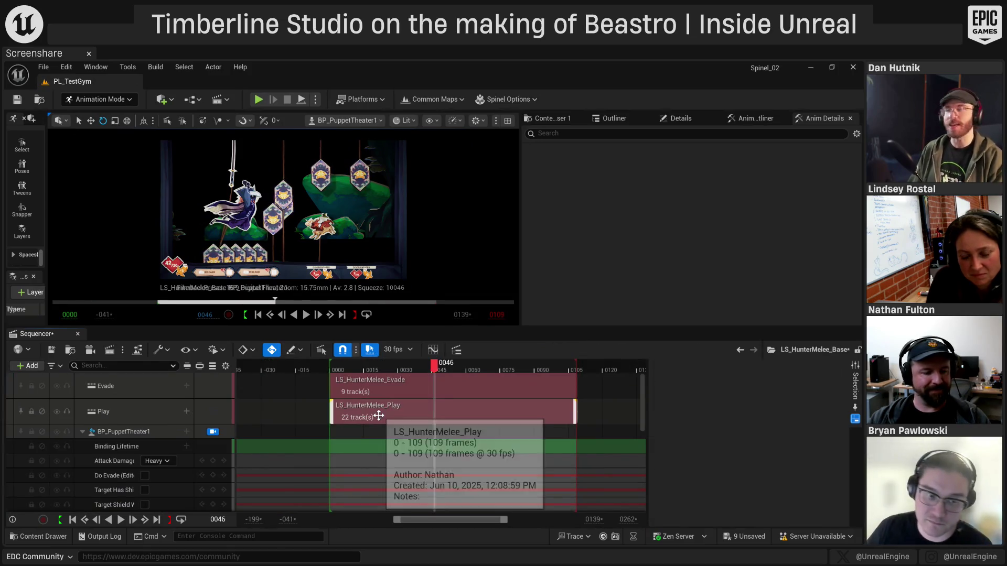
{"action": "left_click", "coordinate": [333, 428]}
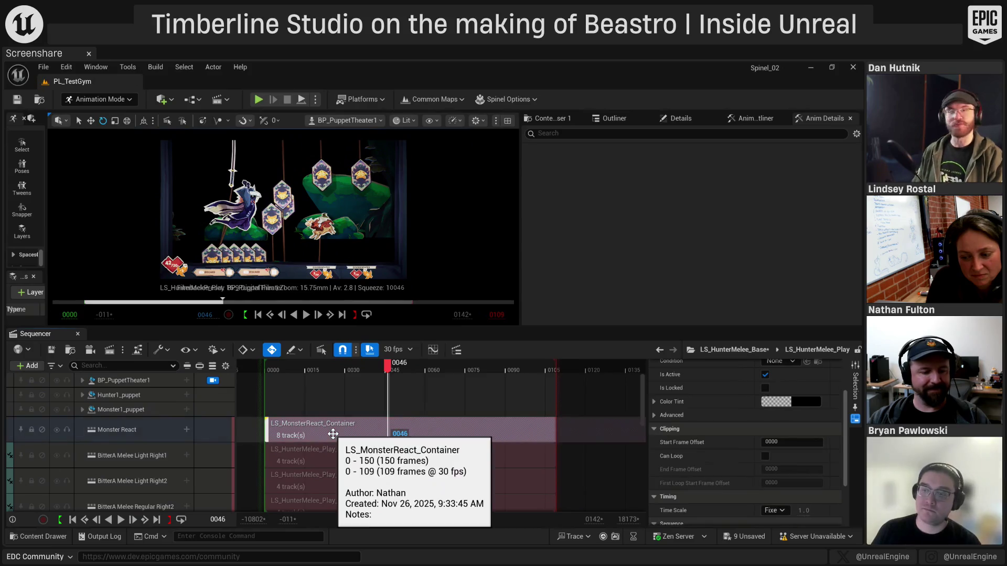
Inspect the BitterA Heavy Right1 section's conditions, then close Sequencer
{"action": "scroll", "coordinate": [334, 428], "scroll_direction": "down", "scroll_amount": 4}
{"action": "left_click", "coordinate": [334, 444]}
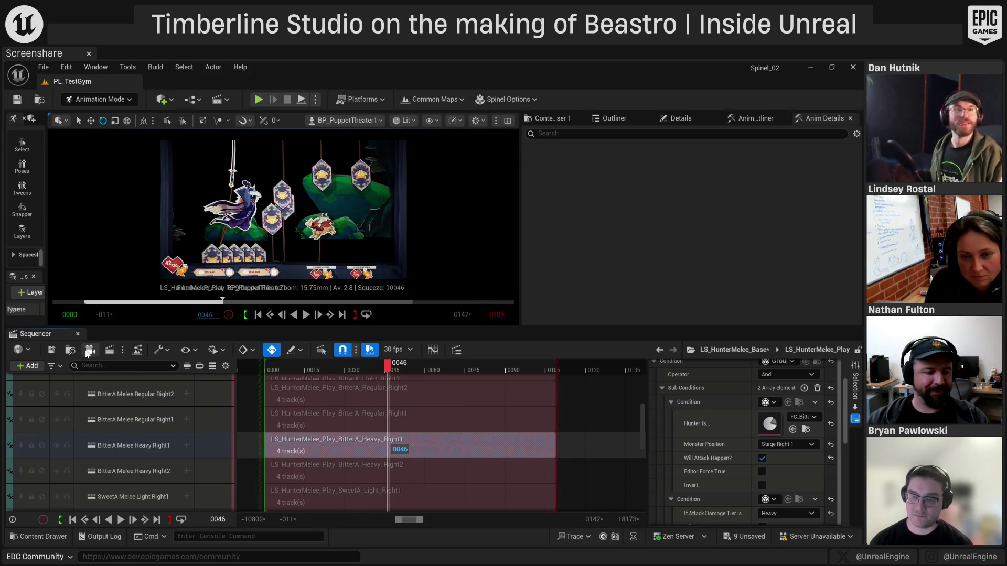
{"action": "left_click", "coordinate": [77, 334]}
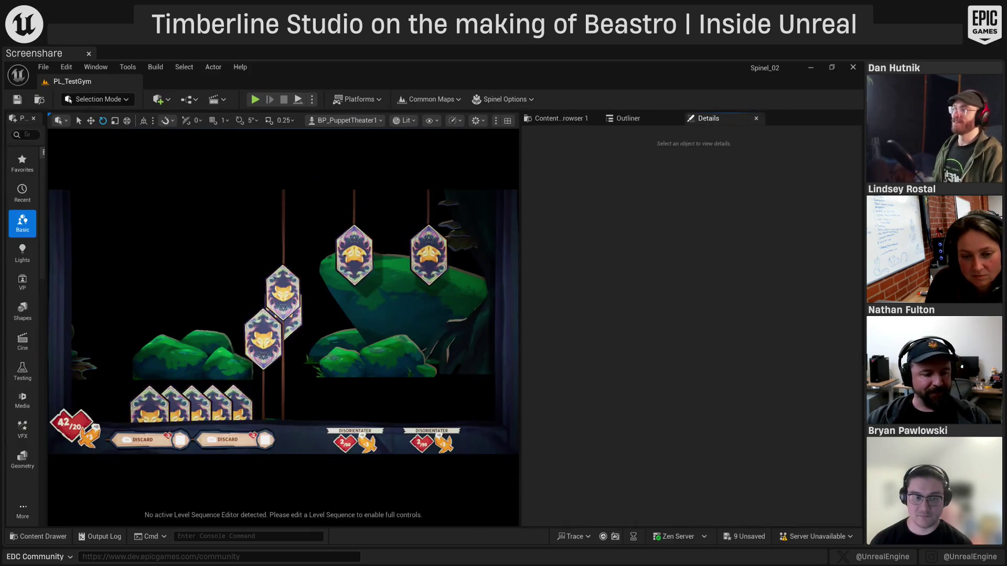
Play the game full-screen with F11, walk the fox forward, and open the F1 debug menu's Venture menu
{"action": "left_click", "coordinate": [256, 100]}
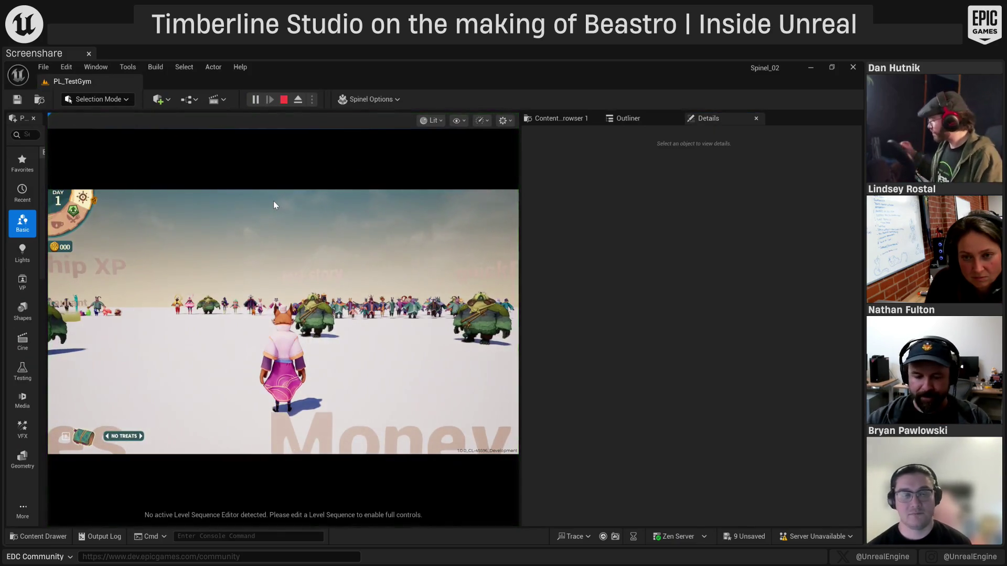
{"action": "key", "text": "F11"}
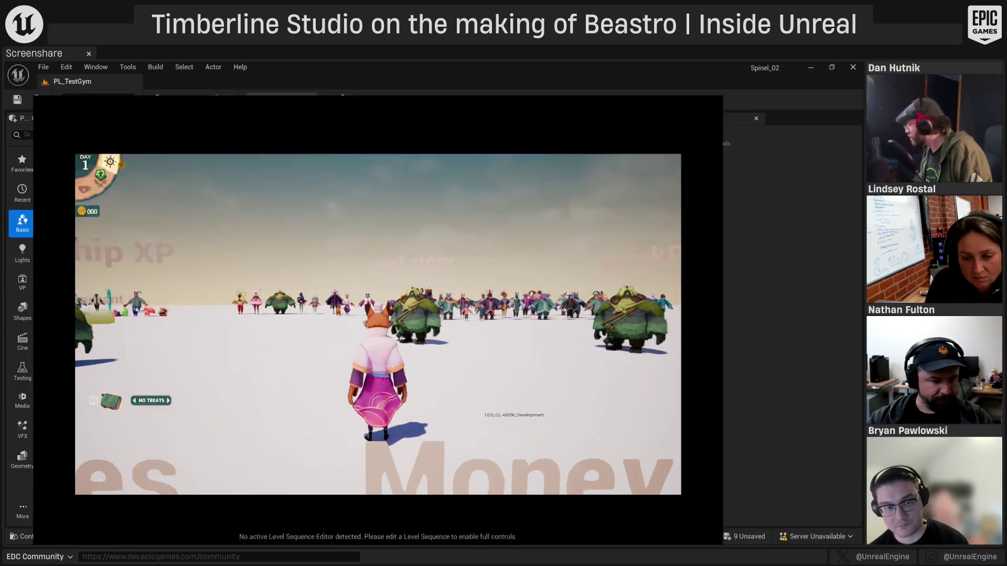
{"action": "left_click", "coordinate": [295, 287]}
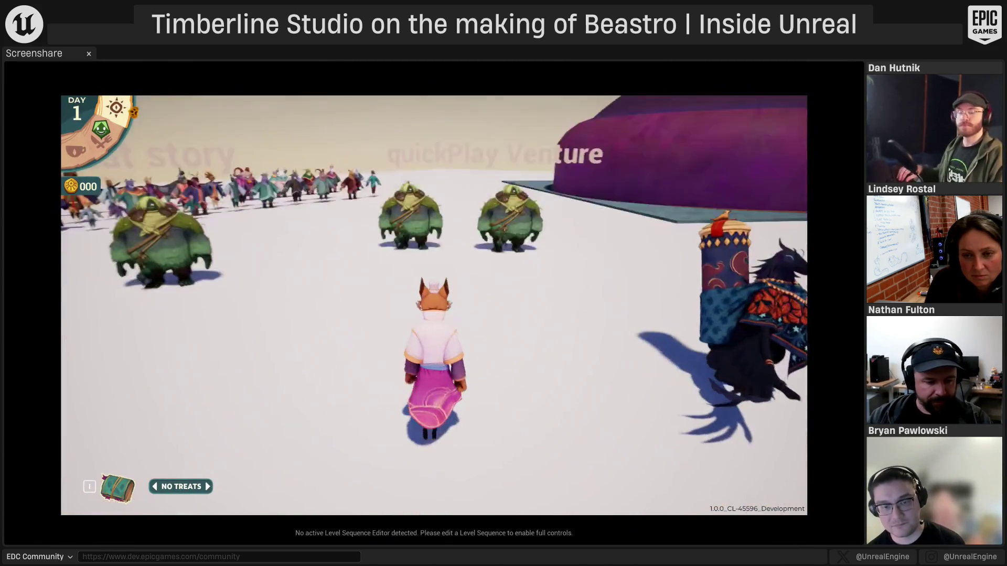
{"action": "key", "text": "w"}
{"action": "key", "text": "F1"}
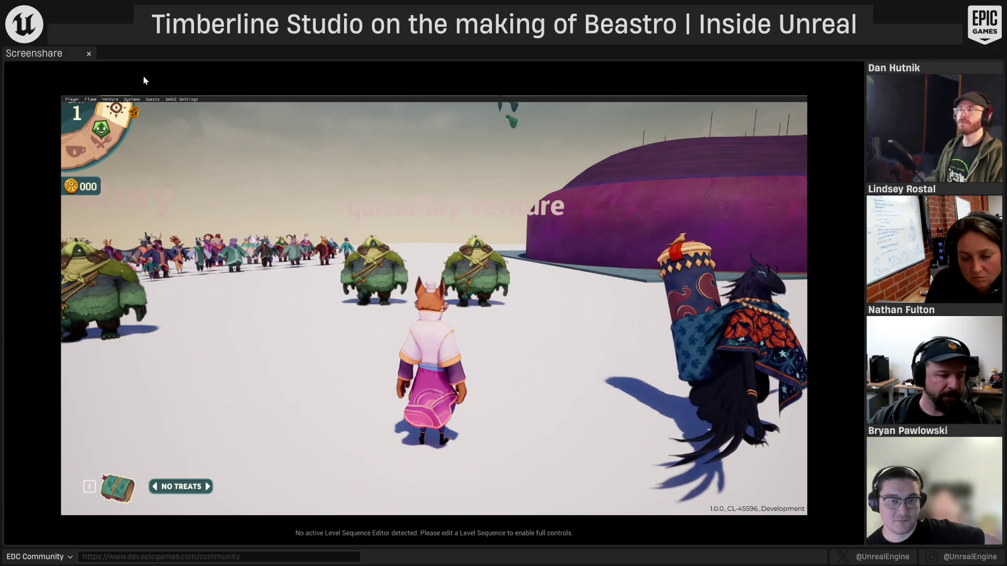
{"action": "left_click", "coordinate": [110, 99]}
Open the BP_PuppetTheater1 debug window from Theater Debug, move it aside, and open the curtains
{"action": "mouse_move", "coordinate": [125, 107]}
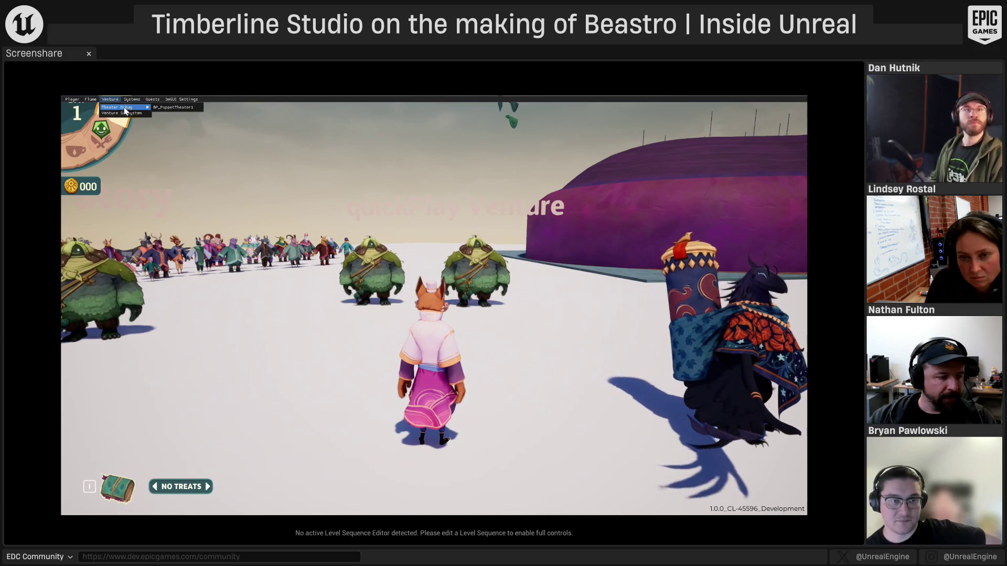
{"action": "left_click", "coordinate": [178, 108]}
{"action": "mouse_move", "coordinate": [204, 119]}
{"action": "left_mouse_down"}
{"action": "mouse_move", "coordinate": [257, 190]}
{"action": "mouse_move", "coordinate": [246, 161]}
{"action": "mouse_move", "coordinate": [233, 163]}
{"action": "left_mouse_up"}
{"action": "left_click", "coordinate": [120, 193]}
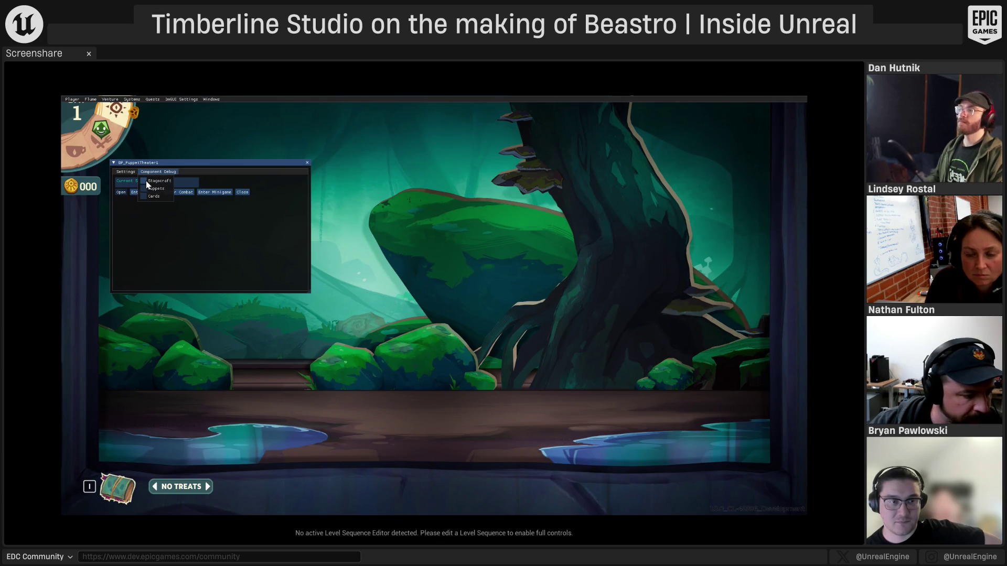
Enable the Stagecraft and Puppets debug windows and move both lower on screen
{"action": "left_click", "coordinate": [144, 180]}
{"action": "left_click_drag", "start_coordinate": [119, 196], "coordinate": [174, 334]}
{"action": "left_click", "coordinate": [151, 172]}
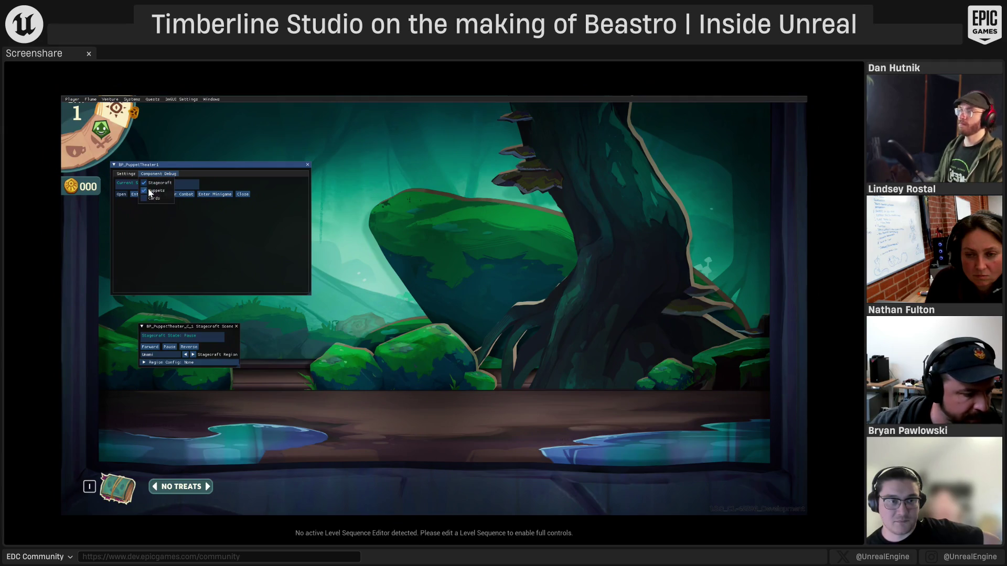
{"action": "mouse_move", "coordinate": [137, 223]}
{"action": "left_mouse_down"}
{"action": "mouse_move", "coordinate": [304, 330]}
{"action": "mouse_move", "coordinate": [183, 395]}
{"action": "mouse_move", "coordinate": [201, 395]}
{"action": "left_mouse_up"}
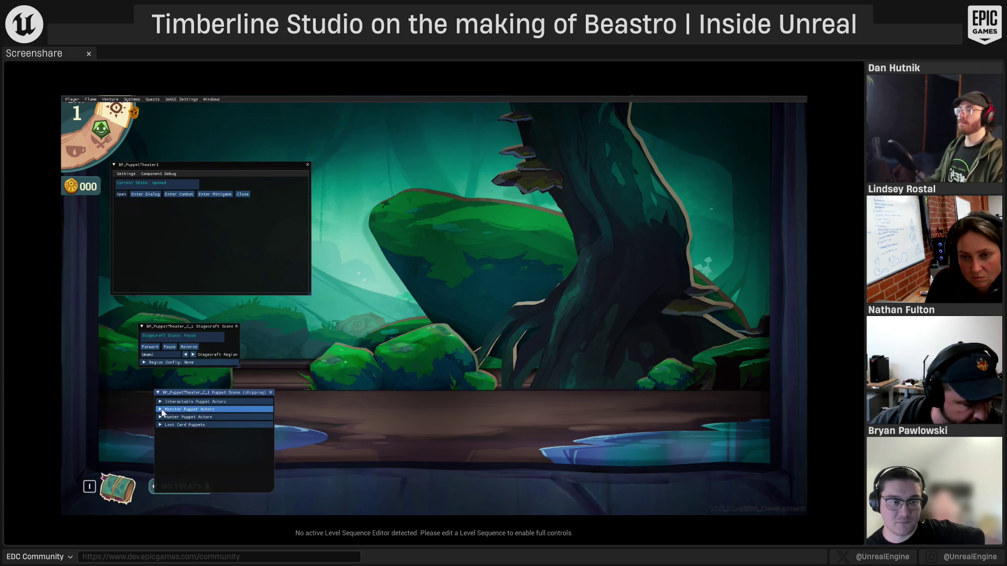
Assign Minnyen to monster puppet Slot 1 at Stage Right 1
{"action": "left_click", "coordinate": [167, 418]}
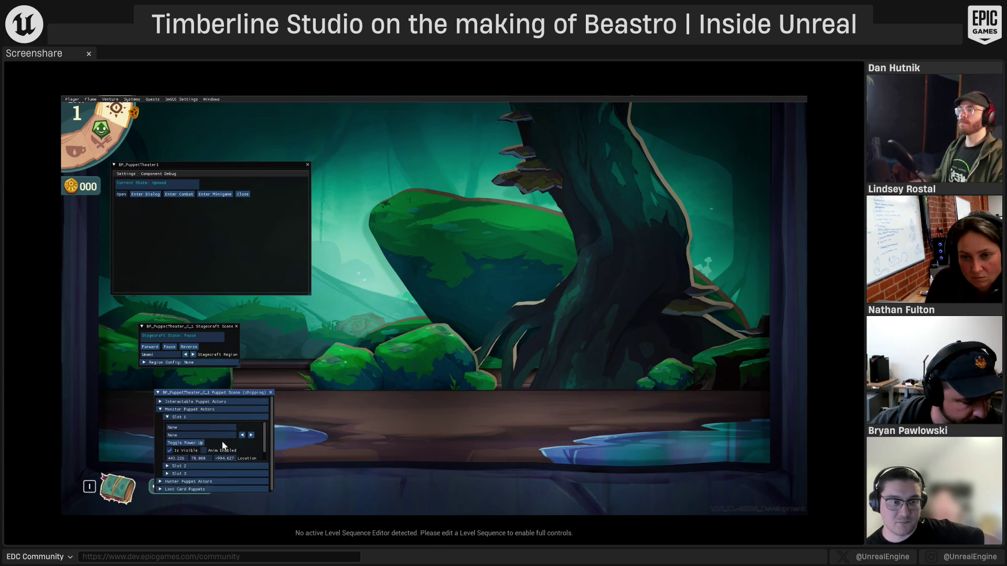
{"action": "left_click", "coordinate": [197, 428]}
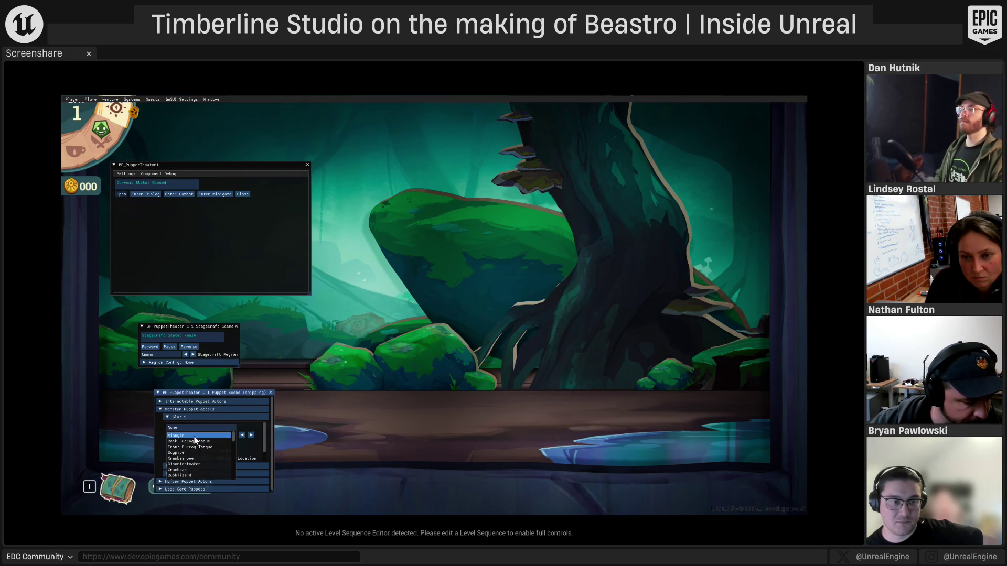
{"action": "left_click", "coordinate": [194, 436]}
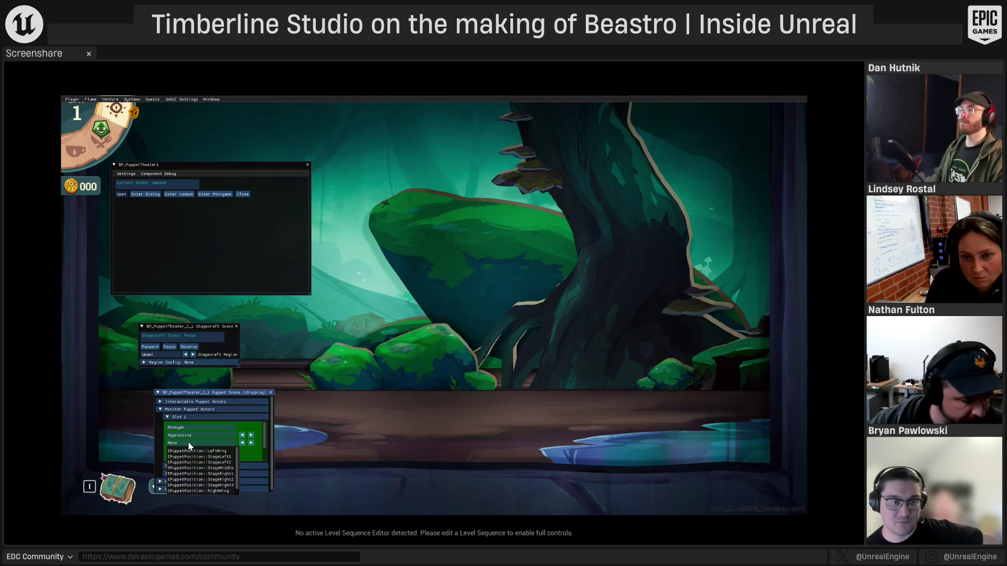
{"action": "left_click", "coordinate": [189, 445]}
{"action": "left_click", "coordinate": [203, 443]}
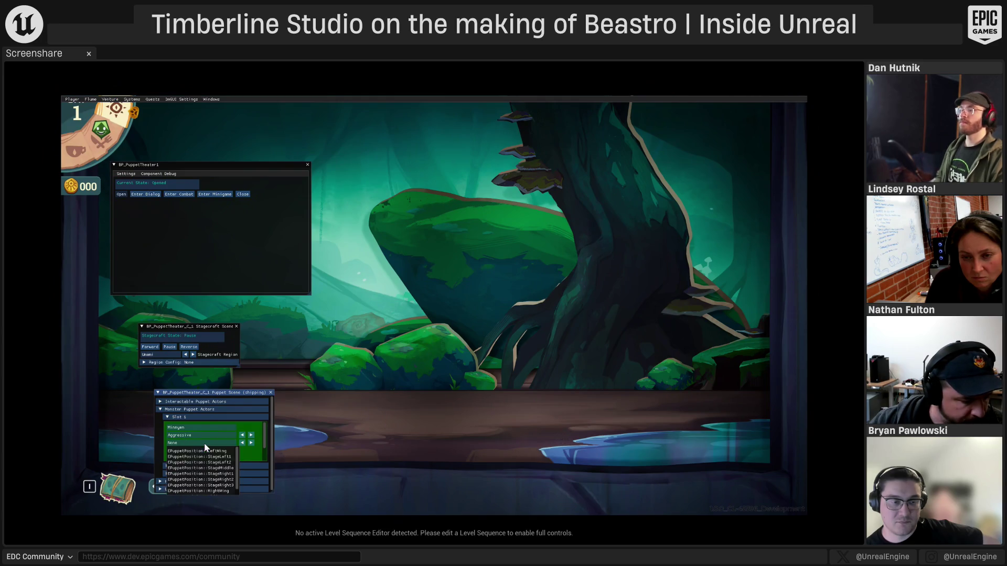
{"action": "left_click", "coordinate": [224, 474]}
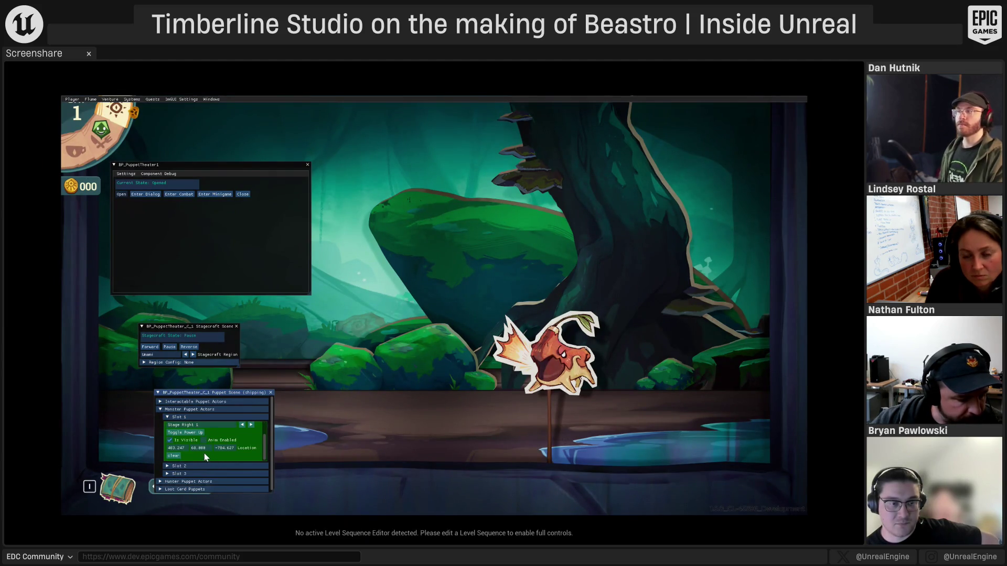
Cycle the monster through its Attack, Dead, defensive and StatusEffect states on stage
{"action": "scroll", "coordinate": [237, 452], "scroll_direction": "up", "scroll_amount": 2}
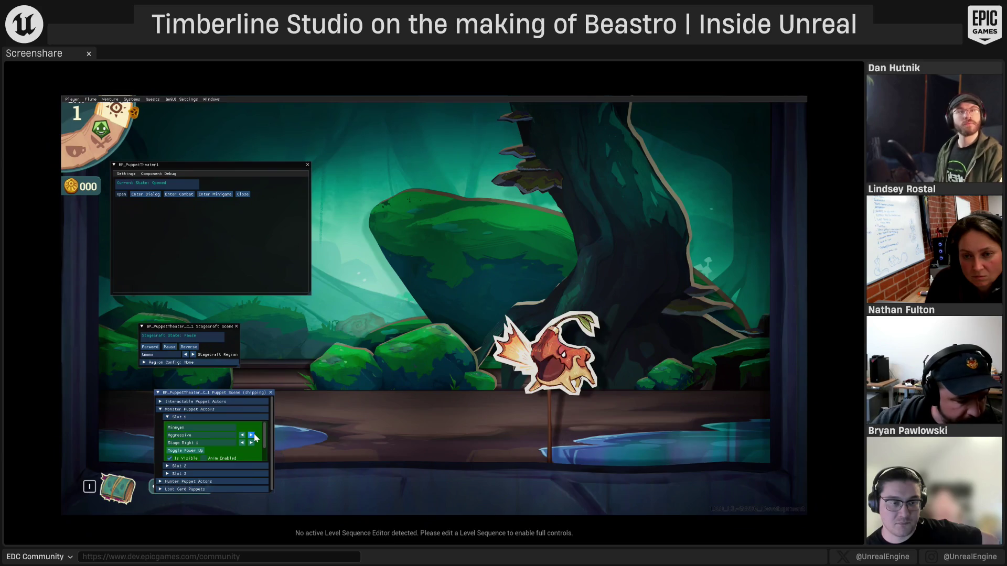
{"action": "left_click", "coordinate": [252, 435]}
{"action": "left_click", "coordinate": [251, 436]}
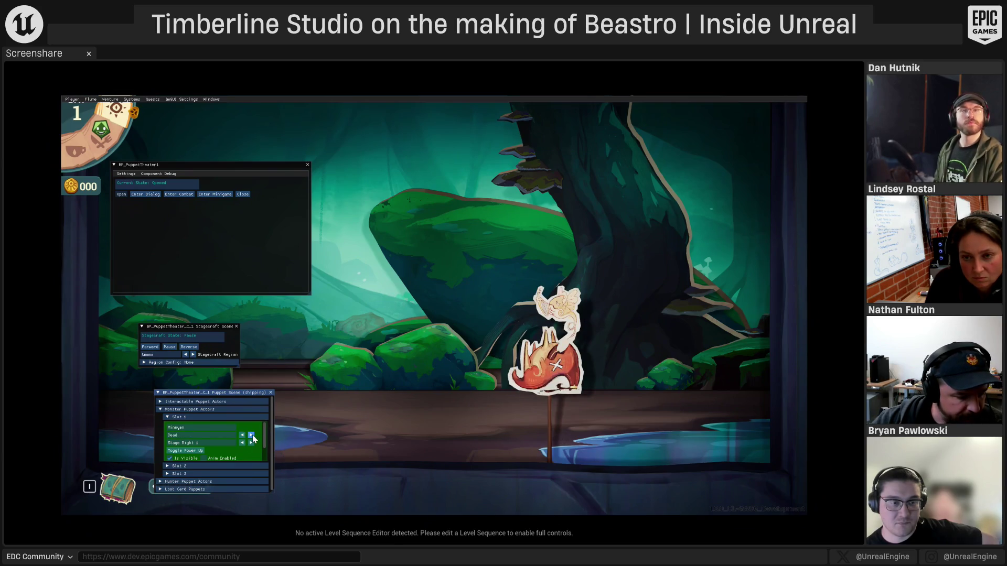
{"action": "left_click", "coordinate": [251, 436]}
{"action": "left_click", "coordinate": [252, 436]}
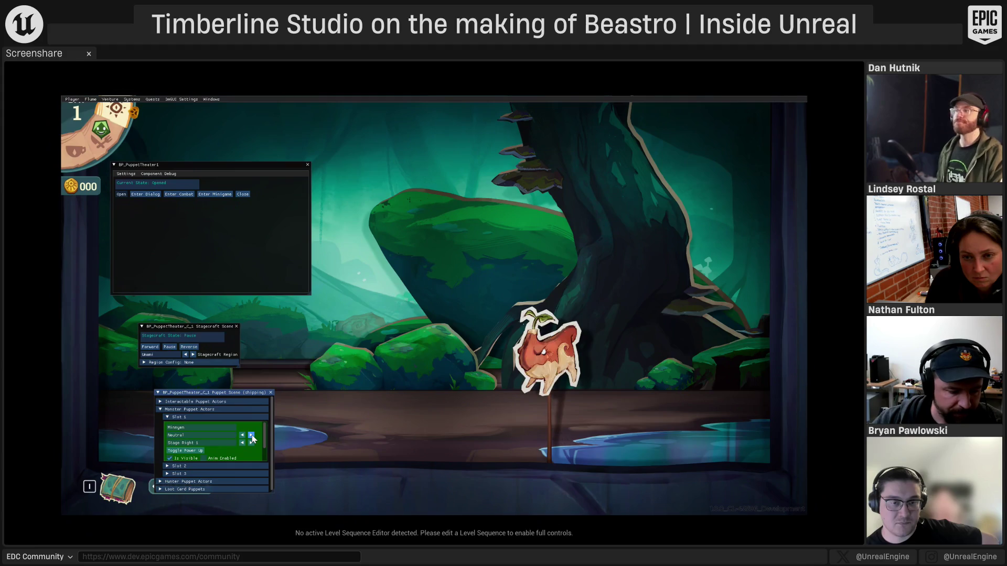
{"action": "left_click", "coordinate": [252, 436]}
{"action": "left_click", "coordinate": [251, 435]}
{"action": "left_click", "coordinate": [251, 436]}
{"action": "left_click", "coordinate": [252, 436]}
{"action": "left_click", "coordinate": [252, 436]}
{"action": "left_click", "coordinate": [252, 435]}
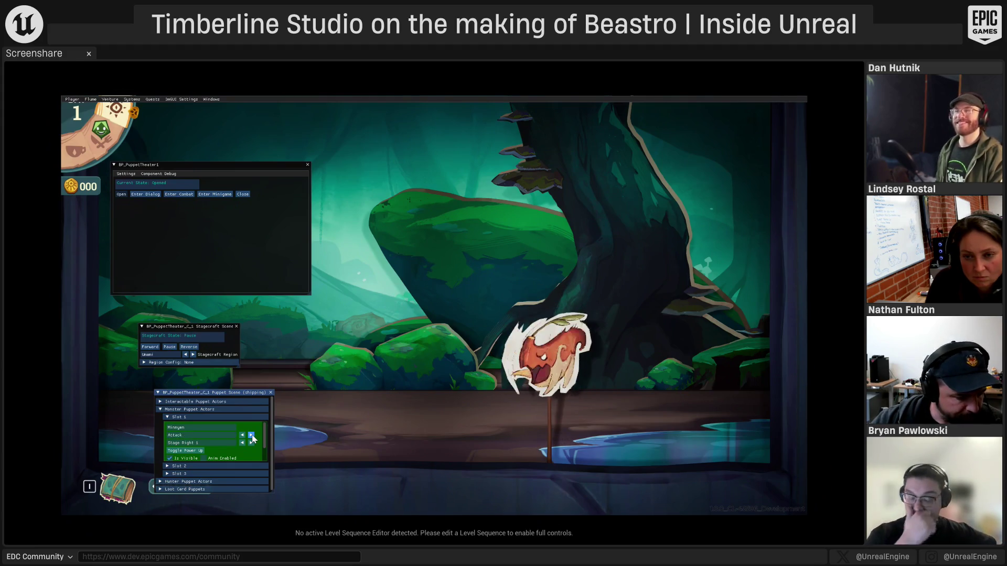
{"action": "left_click", "coordinate": [252, 436]}
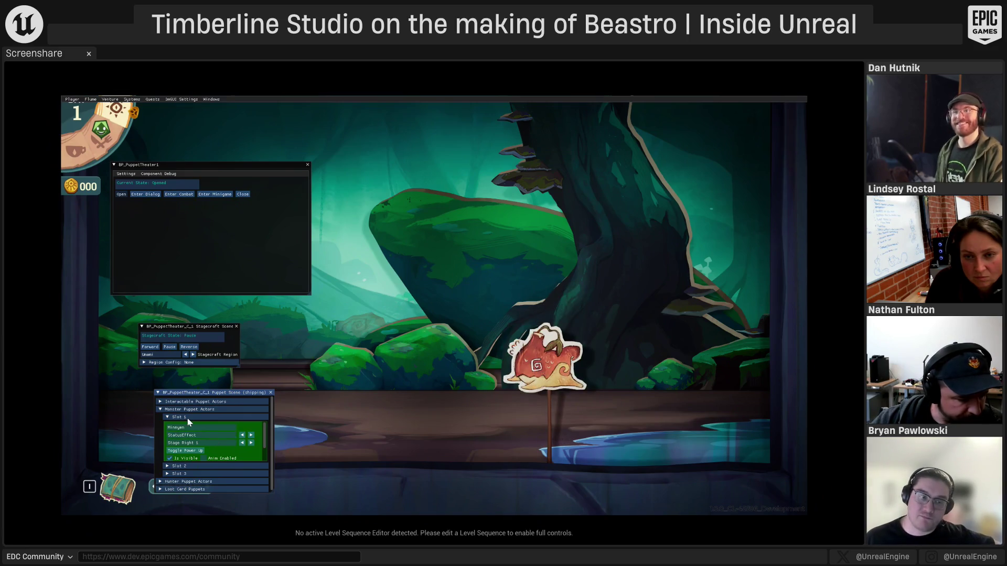
Toggle the monster's flame Power Up on and off, then collapse the monster puppet slots
{"action": "left_click", "coordinate": [190, 452]}
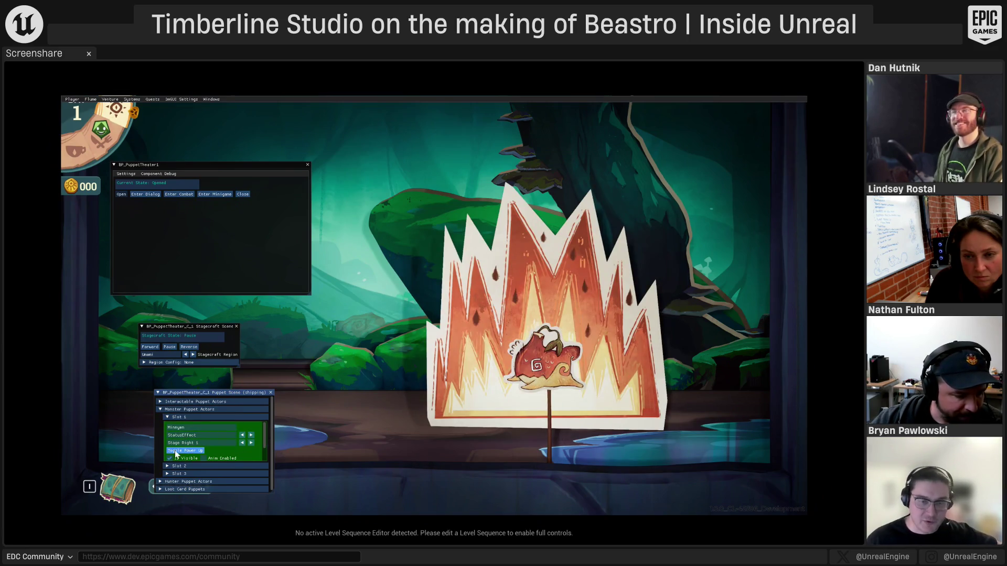
{"action": "left_click", "coordinate": [188, 452]}
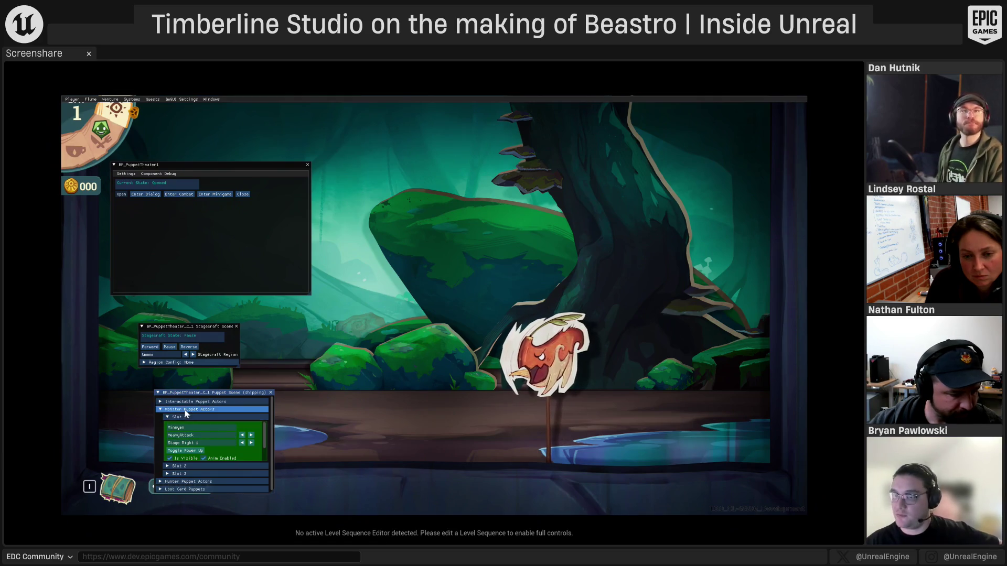
{"action": "left_click", "coordinate": [160, 410]}
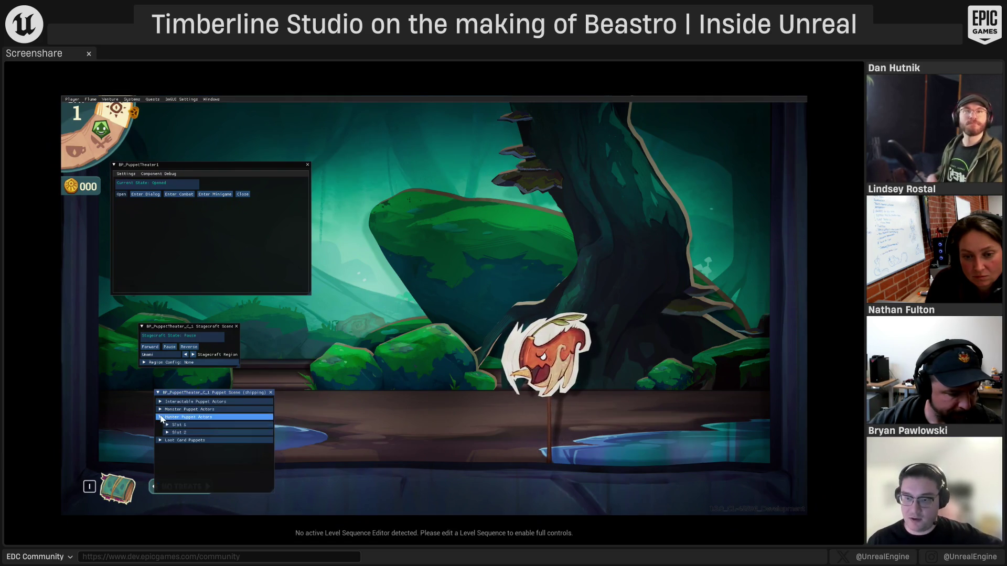
Assign Kalan to hunter Slot 1 and step its position to Stage Middle
{"action": "left_click", "coordinate": [169, 426]}
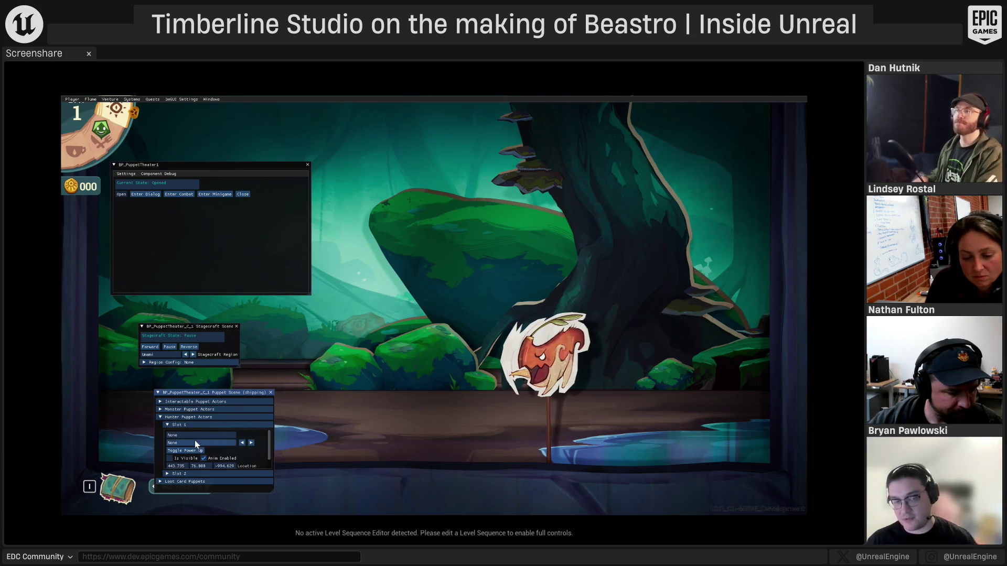
{"action": "left_click", "coordinate": [215, 436]}
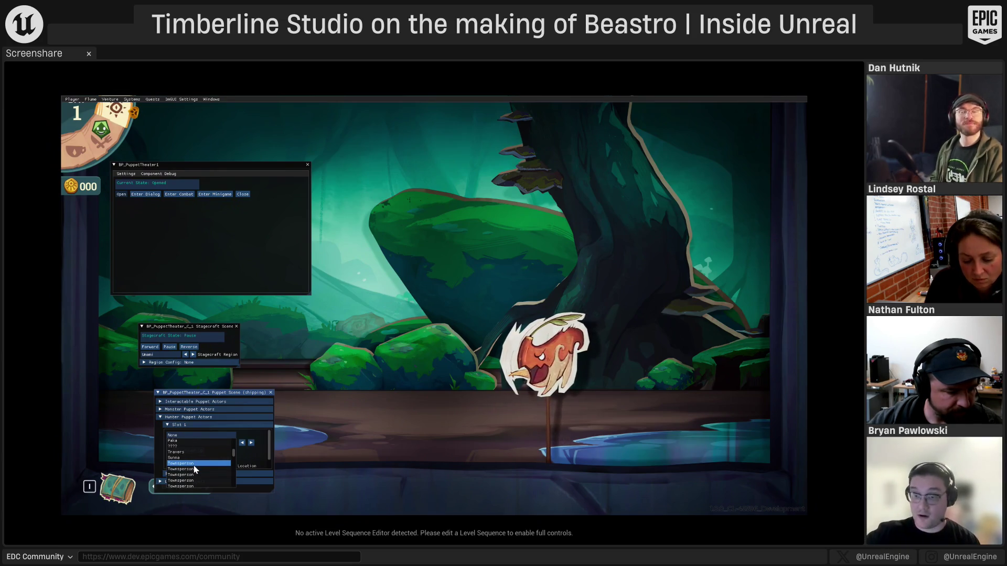
{"action": "scroll", "coordinate": [195, 466], "scroll_direction": "down", "scroll_amount": 5}
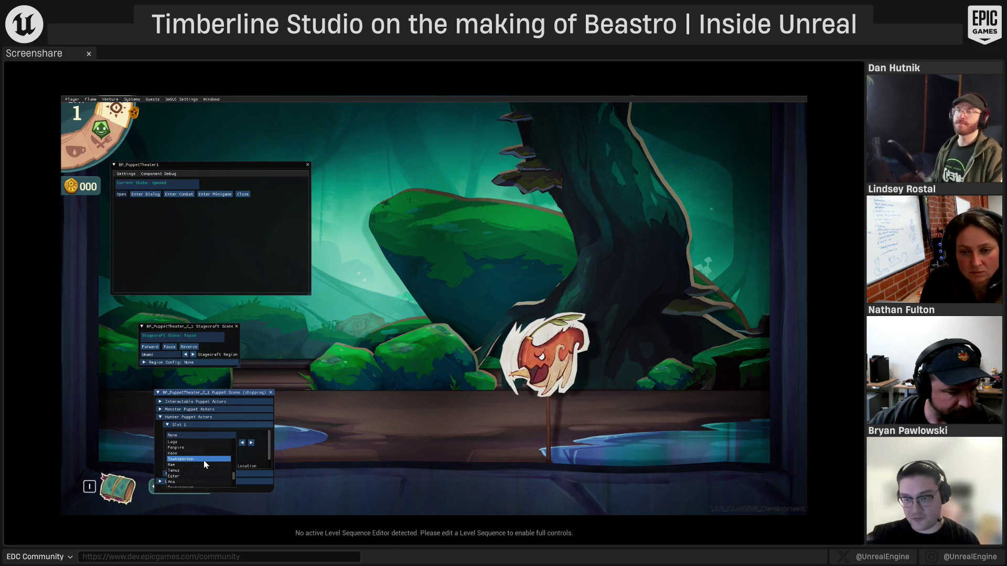
{"action": "left_click", "coordinate": [203, 460]}
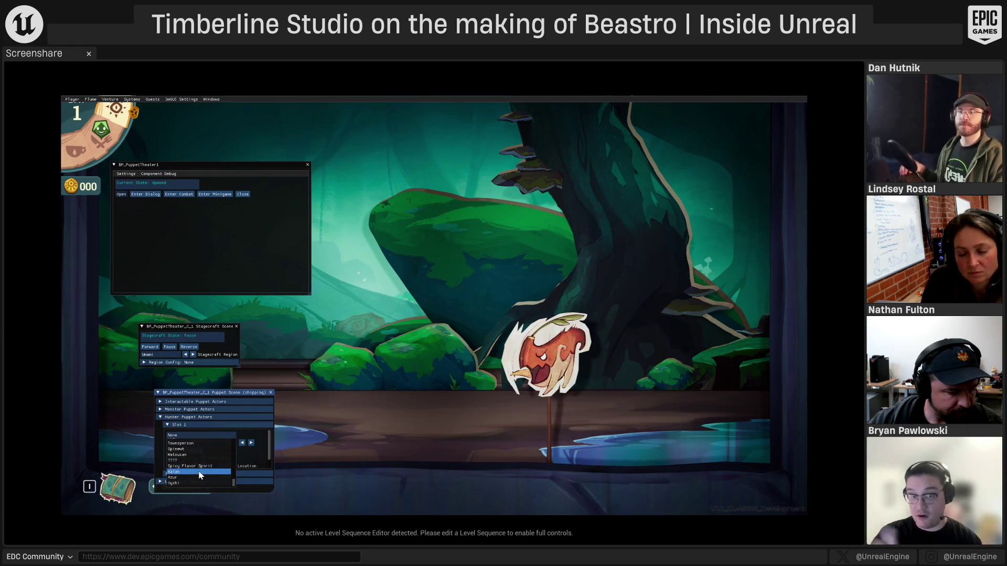
{"action": "left_click", "coordinate": [251, 450]}
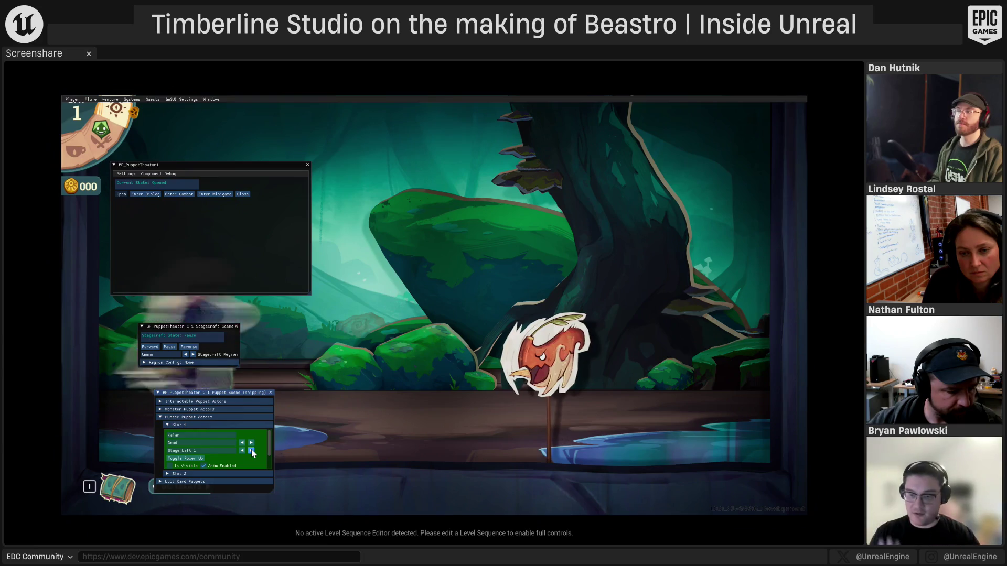
{"action": "left_click", "coordinate": [251, 450]}
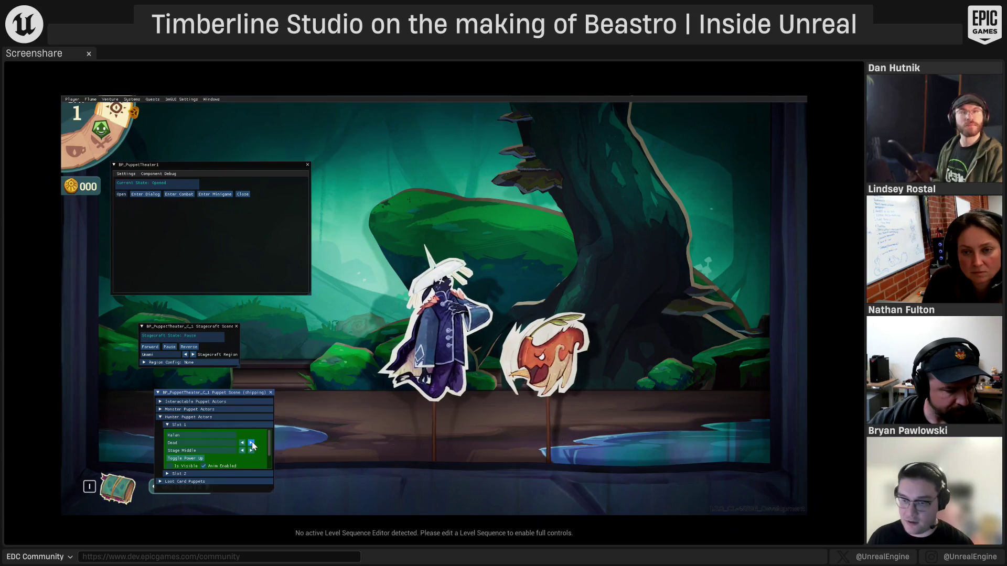
Step the hunter's animation through Check, Eat, HeavyAttack, Run, Scared, StatusEffect and Take to Walk
{"action": "left_click", "coordinate": [252, 443]}
{"action": "left_click", "coordinate": [252, 443]}
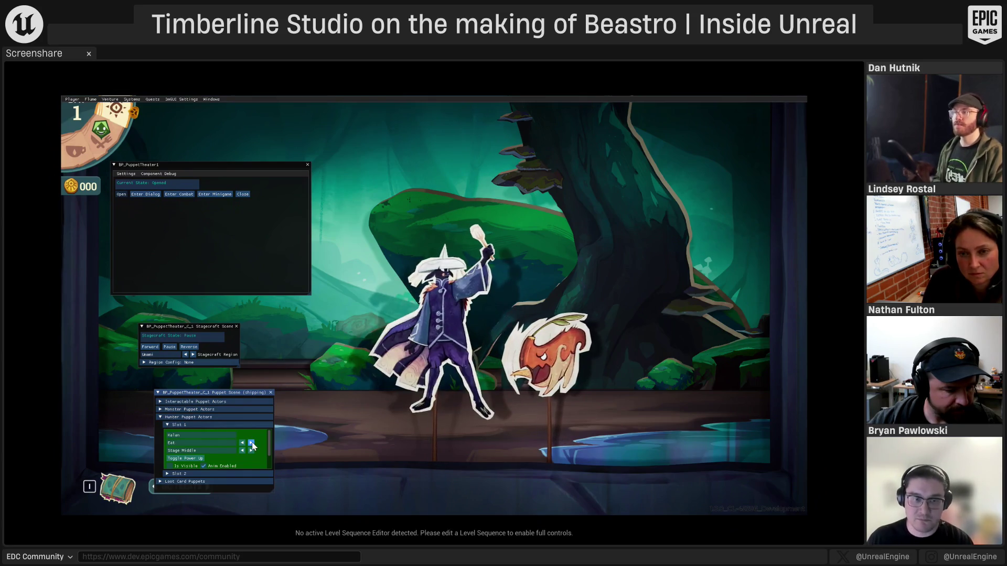
{"action": "left_click", "coordinate": [252, 443]}
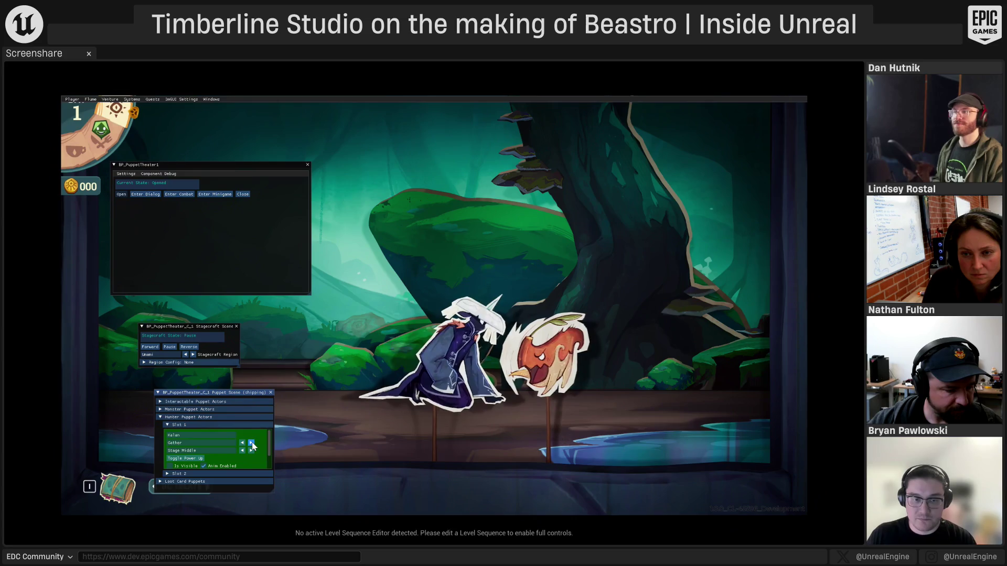
{"action": "left_click", "coordinate": [251, 443]}
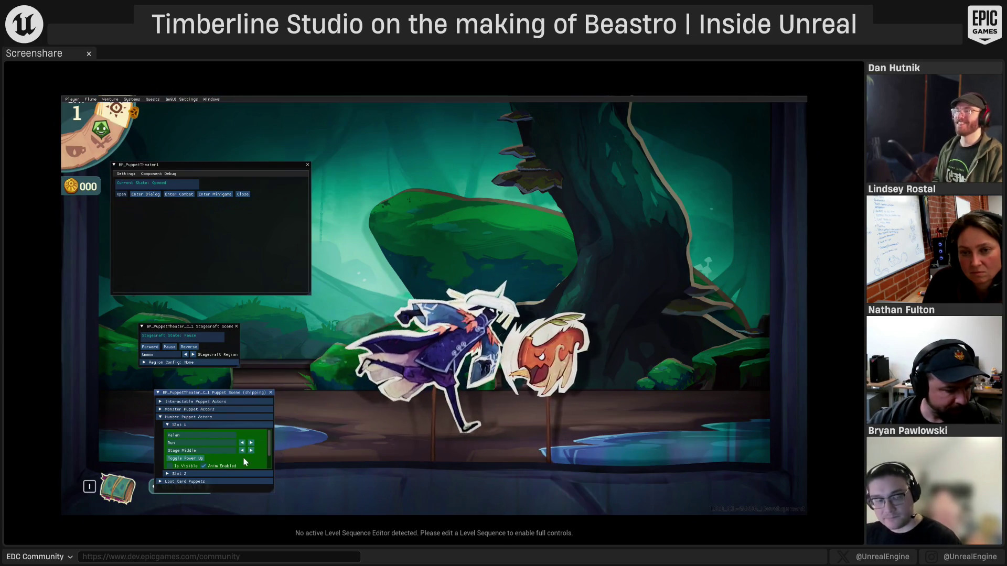
{"action": "left_click", "coordinate": [251, 443]}
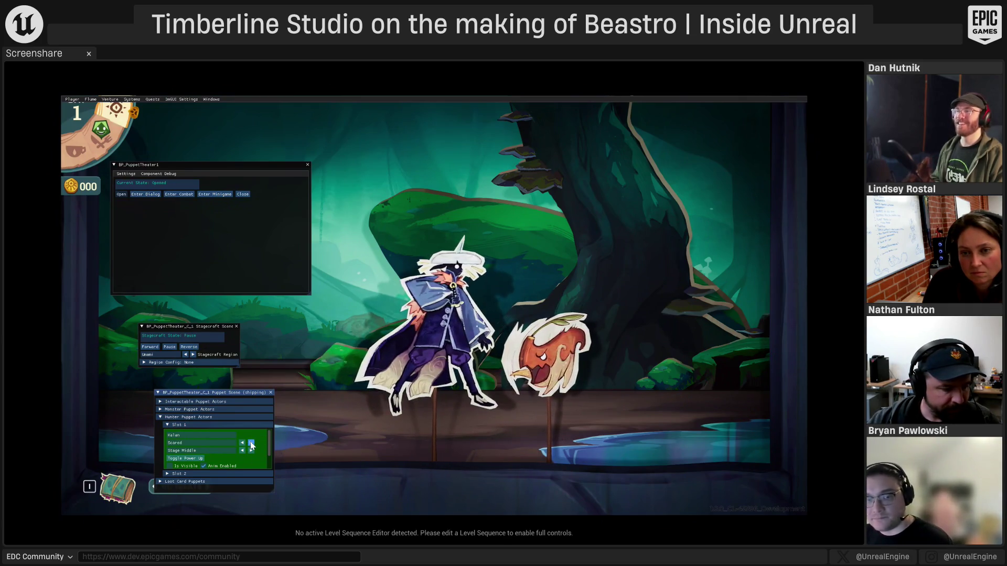
{"action": "left_click", "coordinate": [251, 444]}
{"action": "left_click", "coordinate": [251, 444]}
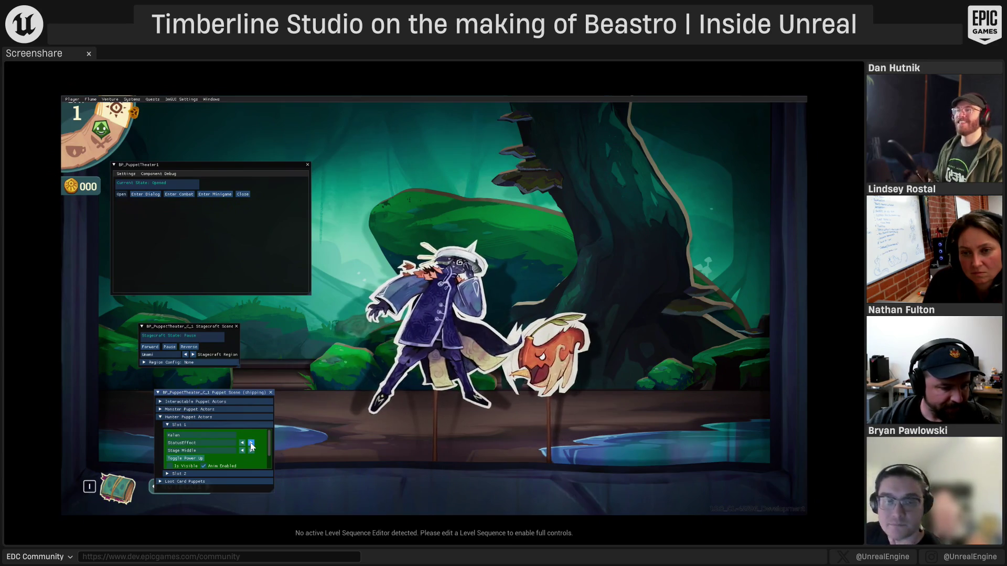
{"action": "left_click", "coordinate": [252, 444]}
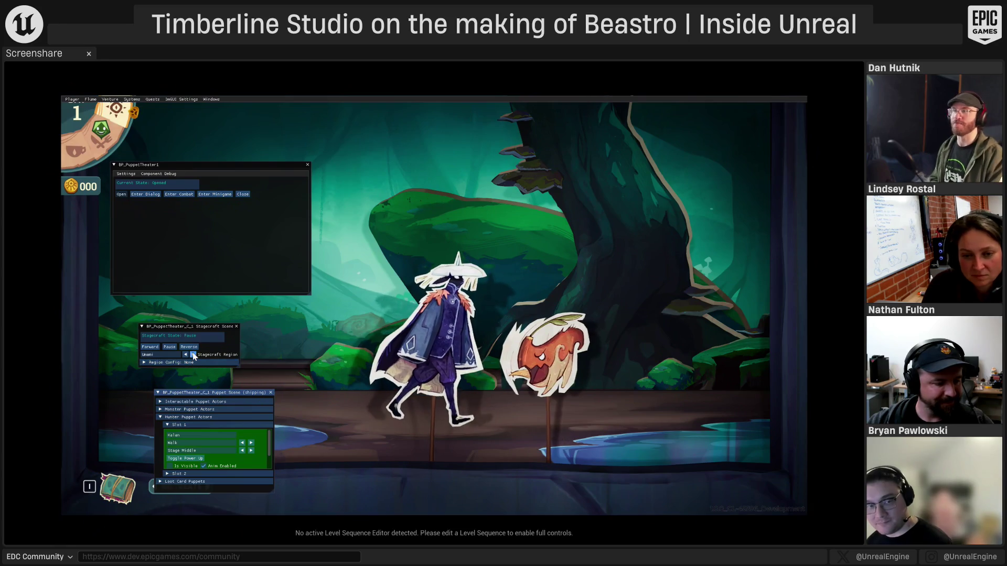
Start the stage scrolling and set monster Slot 1 to its Dead state
{"action": "left_click", "coordinate": [151, 349]}
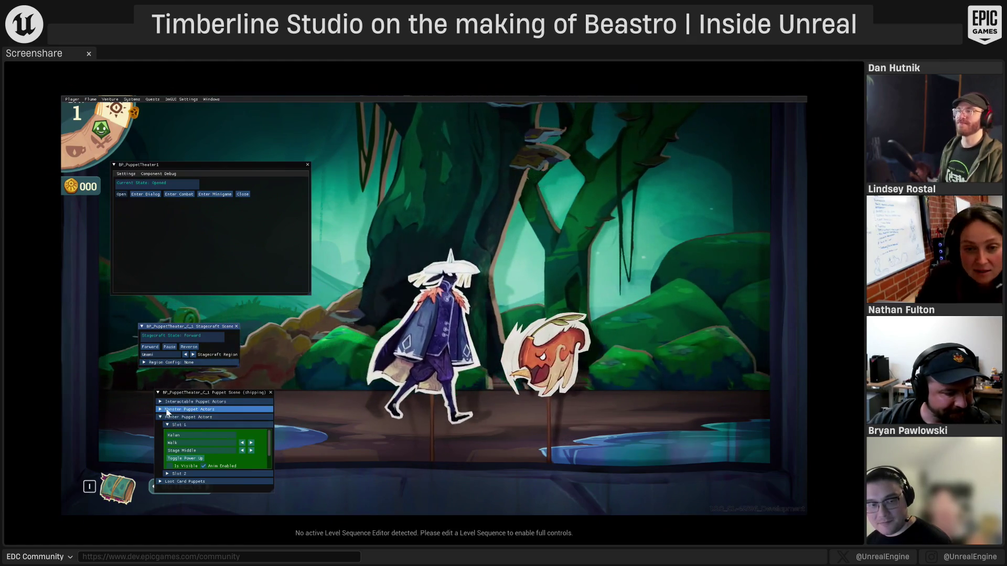
{"action": "left_click", "coordinate": [166, 409]}
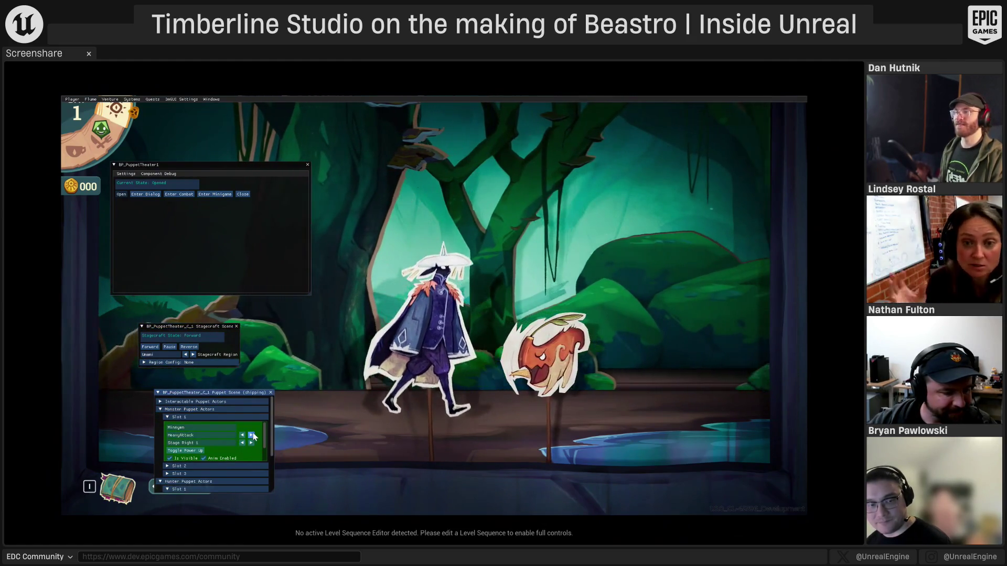
{"action": "left_click", "coordinate": [252, 436]}
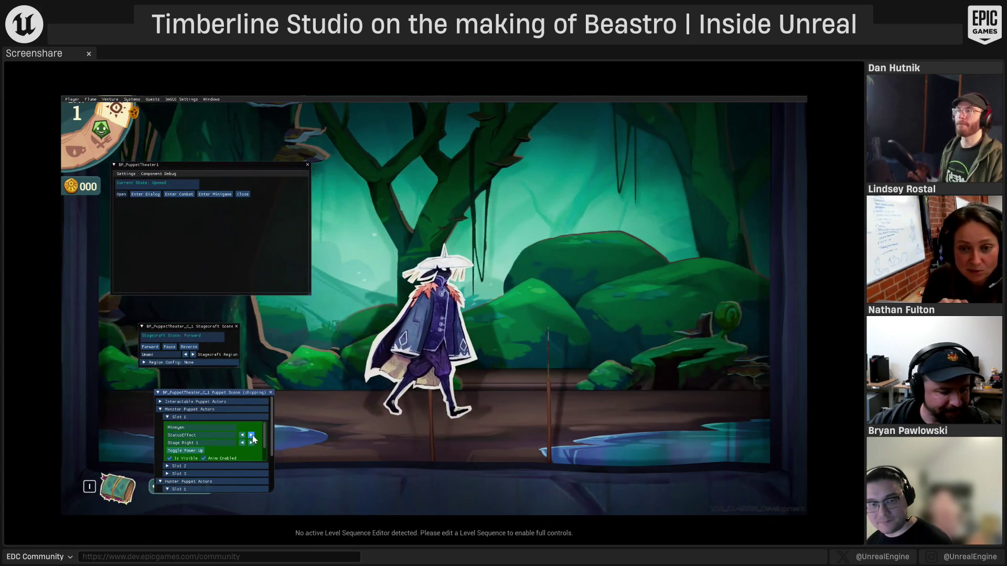
{"action": "left_click", "coordinate": [253, 437]}
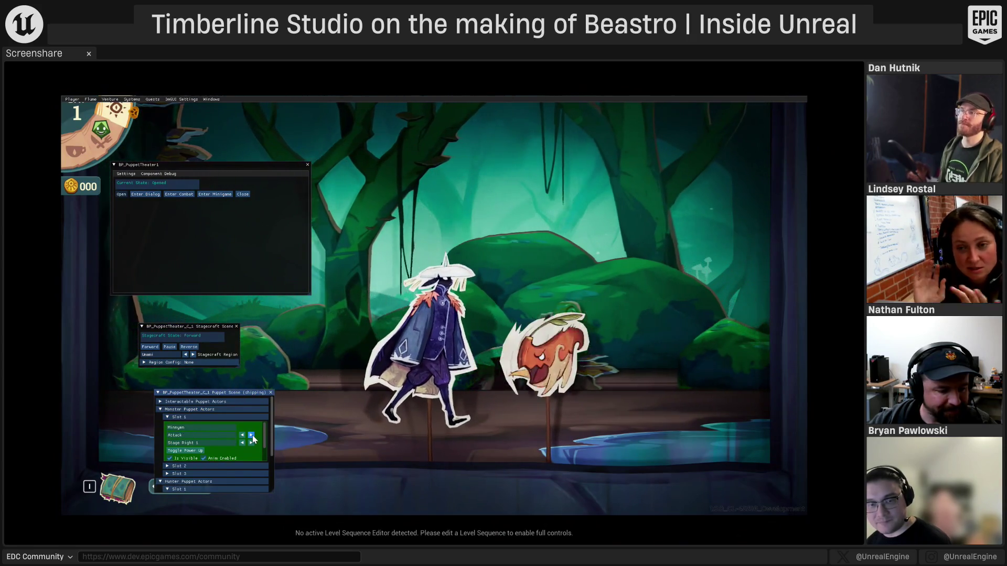
{"action": "left_click", "coordinate": [252, 437]}
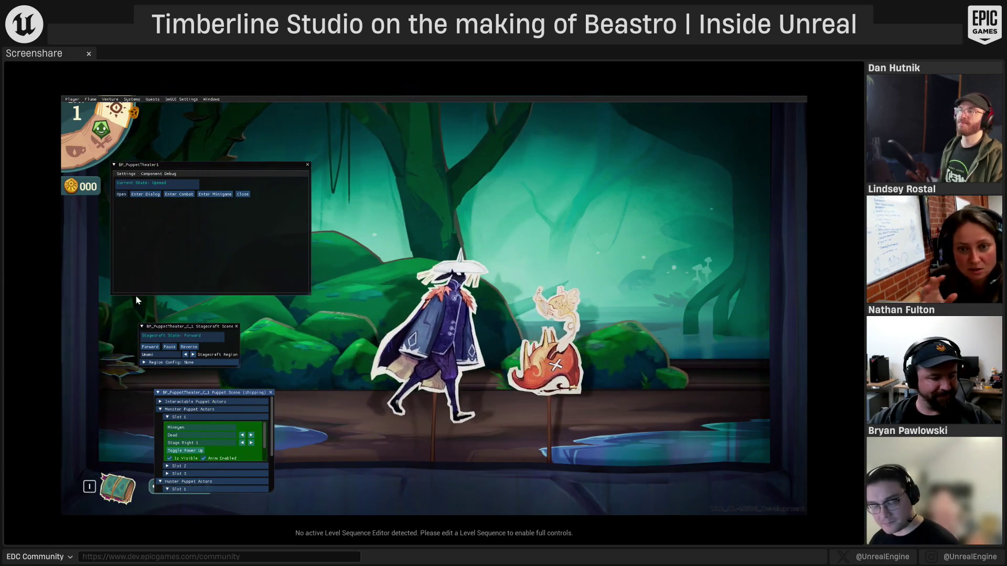
Change the Stagecraft region to Bitter and set the scenery scrolling Forward
{"action": "left_click", "coordinate": [189, 346]}
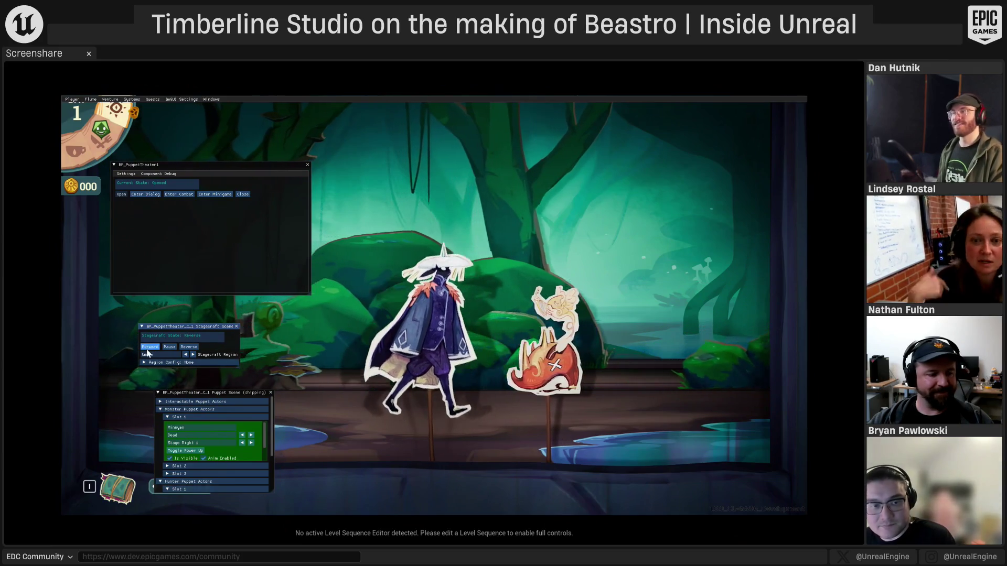
{"action": "left_click", "coordinate": [169, 346]}
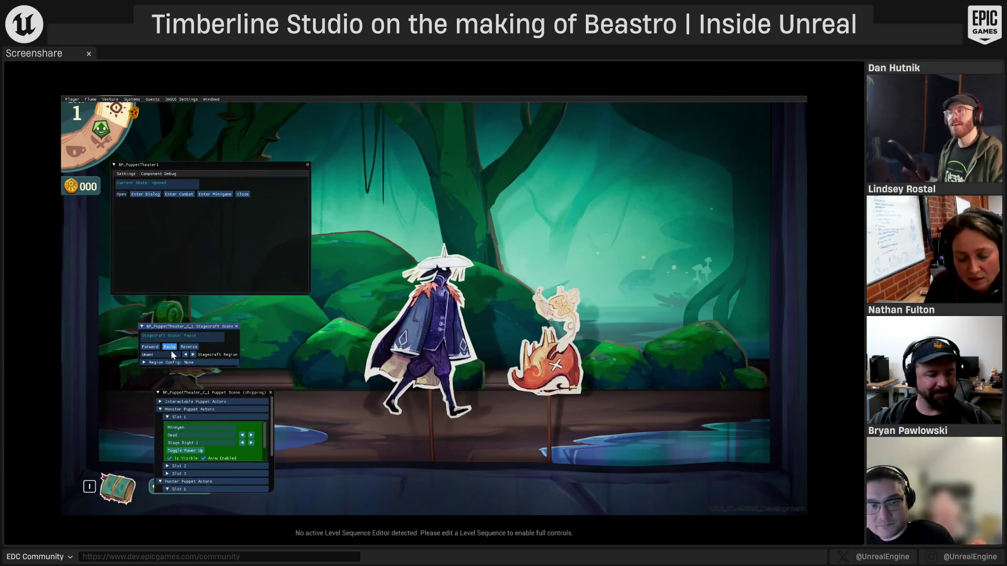
{"action": "left_click", "coordinate": [193, 355]}
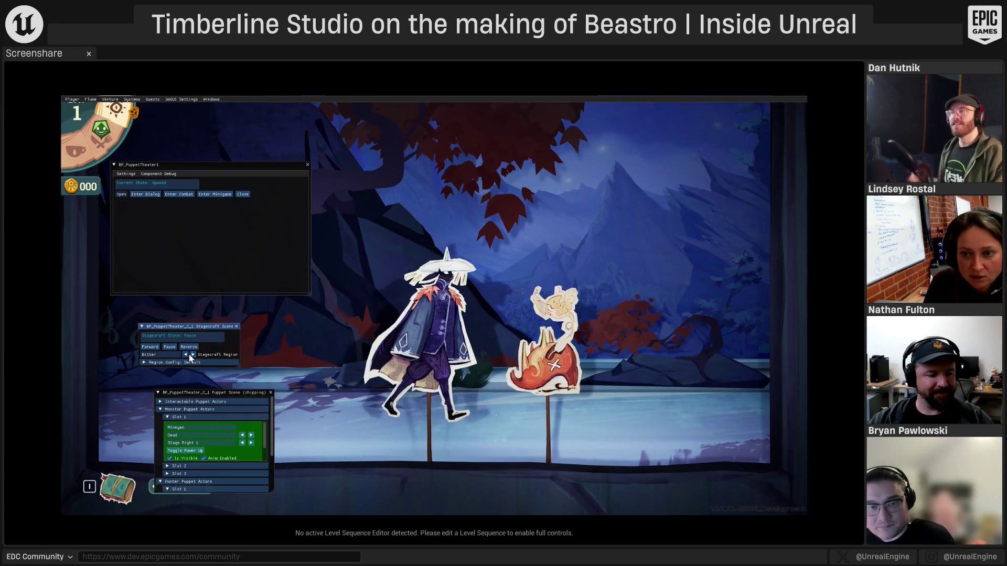
{"action": "left_click", "coordinate": [155, 346]}
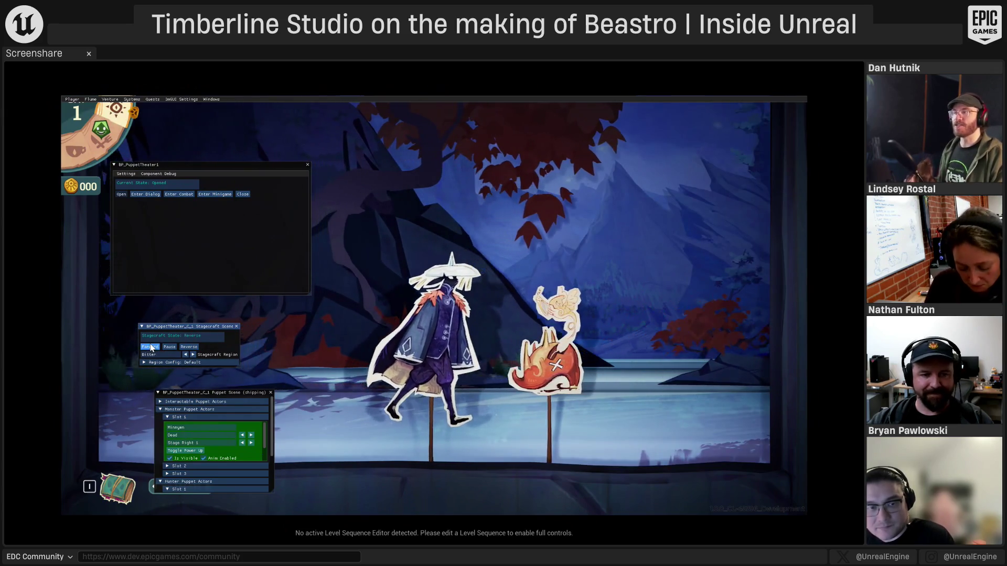
{"action": "left_click", "coordinate": [156, 347]}
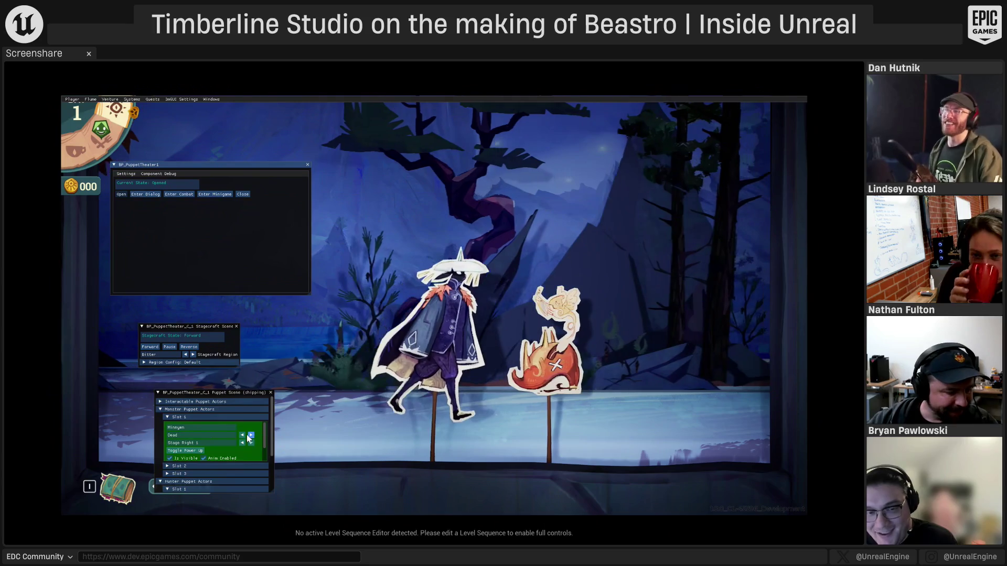
Move the monster to Stage Right 2, expand hunter Slot 1, and show the Demo collection
{"action": "left_click", "coordinate": [242, 443]}
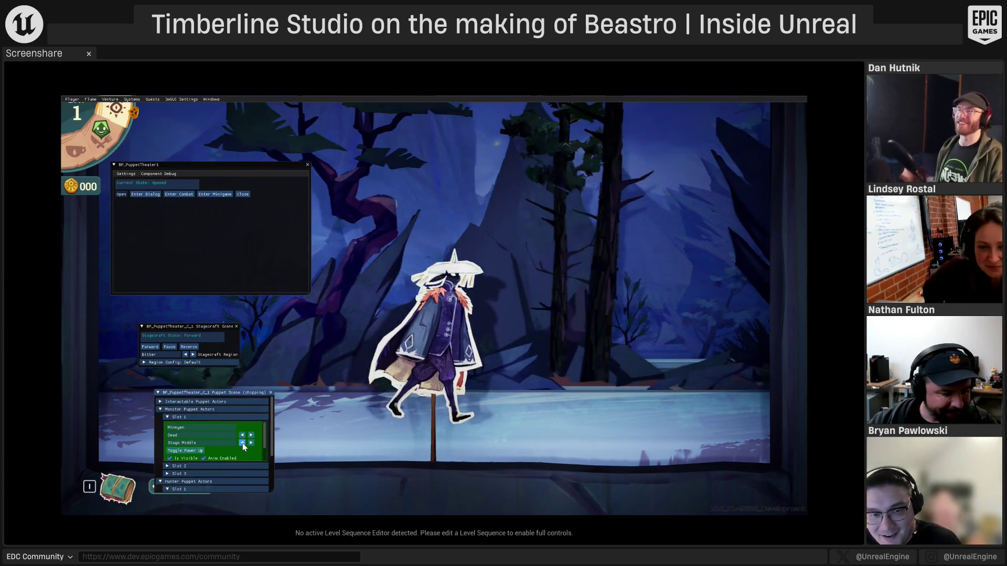
{"action": "left_click", "coordinate": [251, 443]}
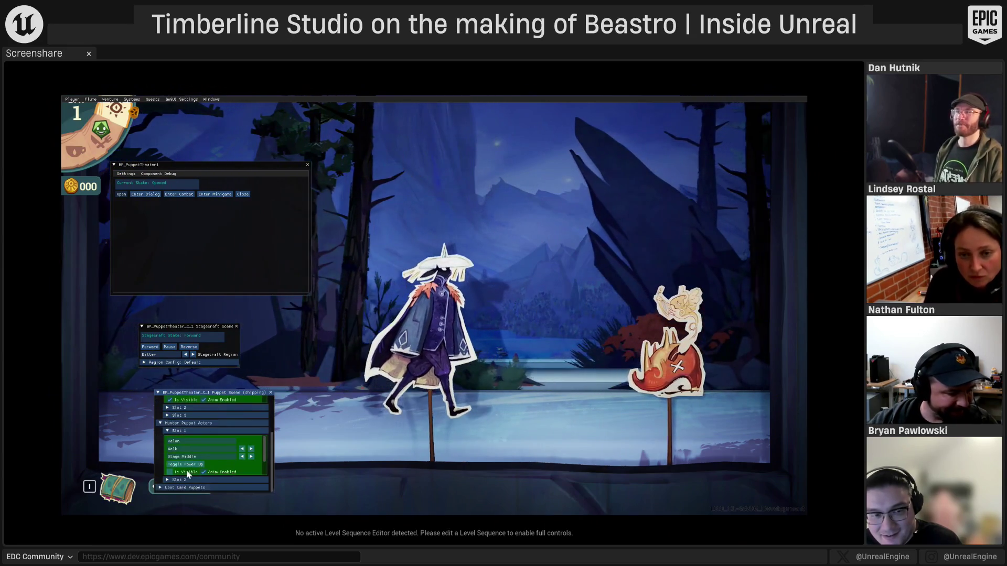
{"action": "left_click", "coordinate": [177, 489]}
{"action": "scroll", "coordinate": [220, 451], "scroll_direction": "down", "scroll_amount": 2}
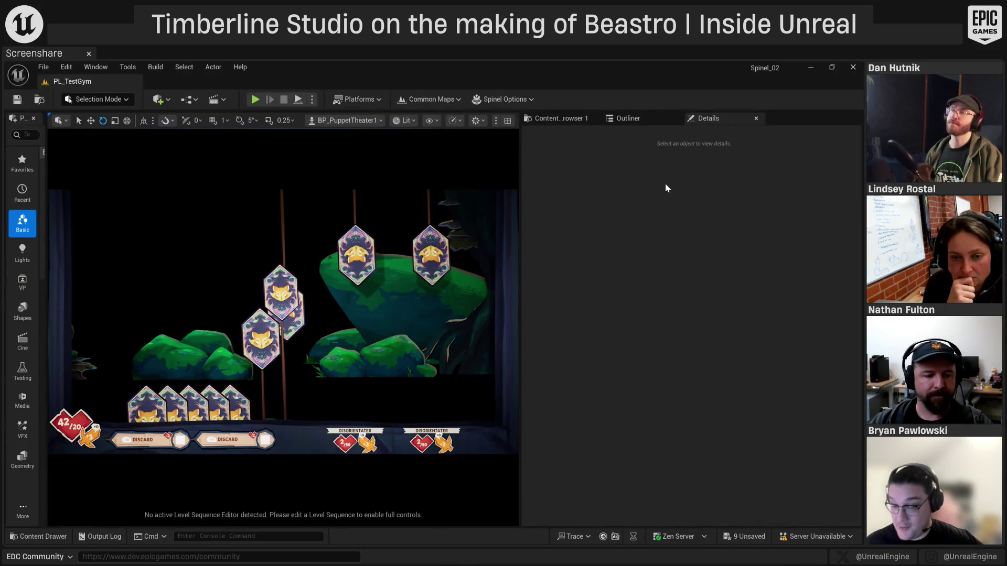
{"action": "left_click", "coordinate": [569, 121]}
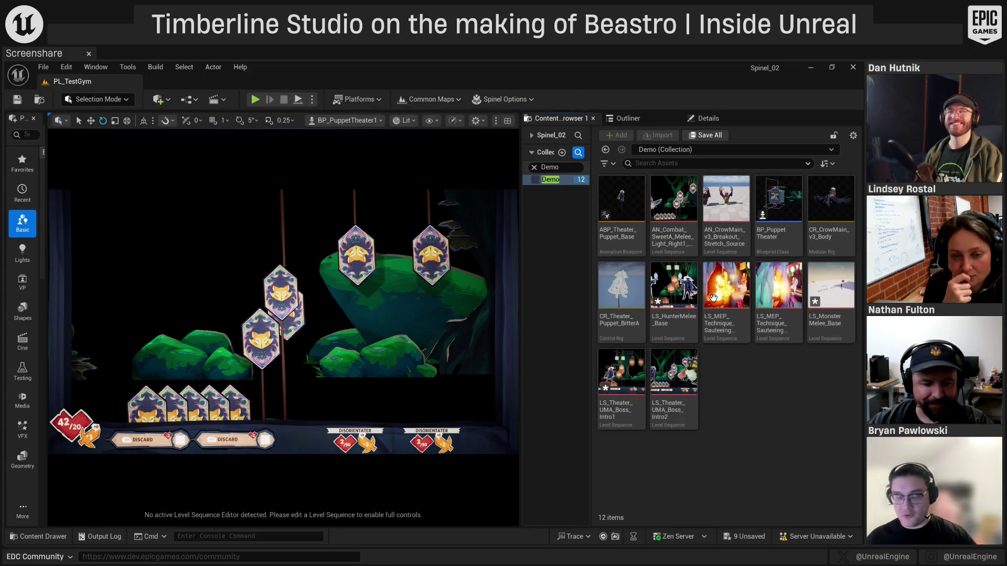
{"action": "mouse_move", "coordinate": [671, 339]}
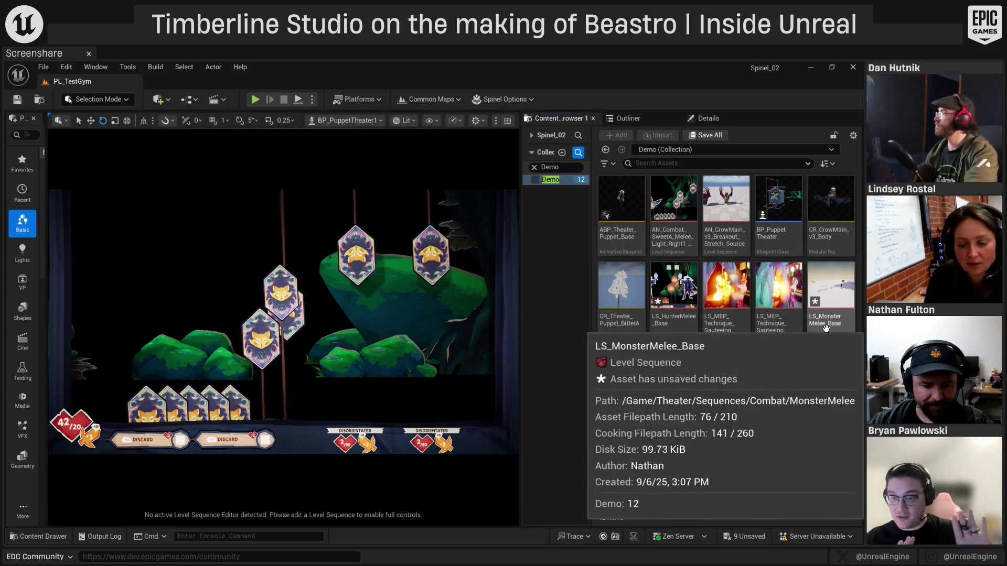
{"action": "double_click", "coordinate": [826, 327]}
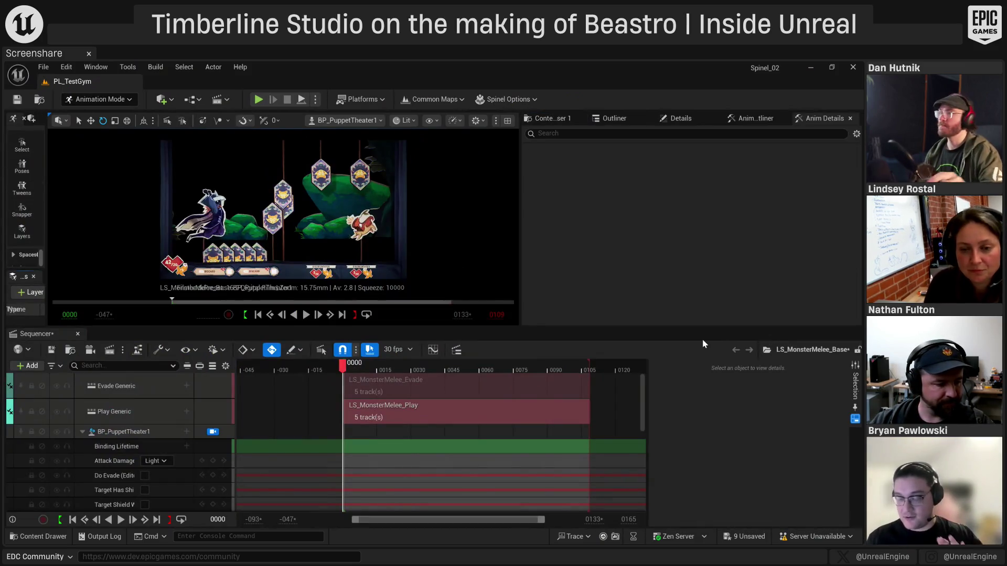
{"action": "left_click", "coordinate": [414, 411]}
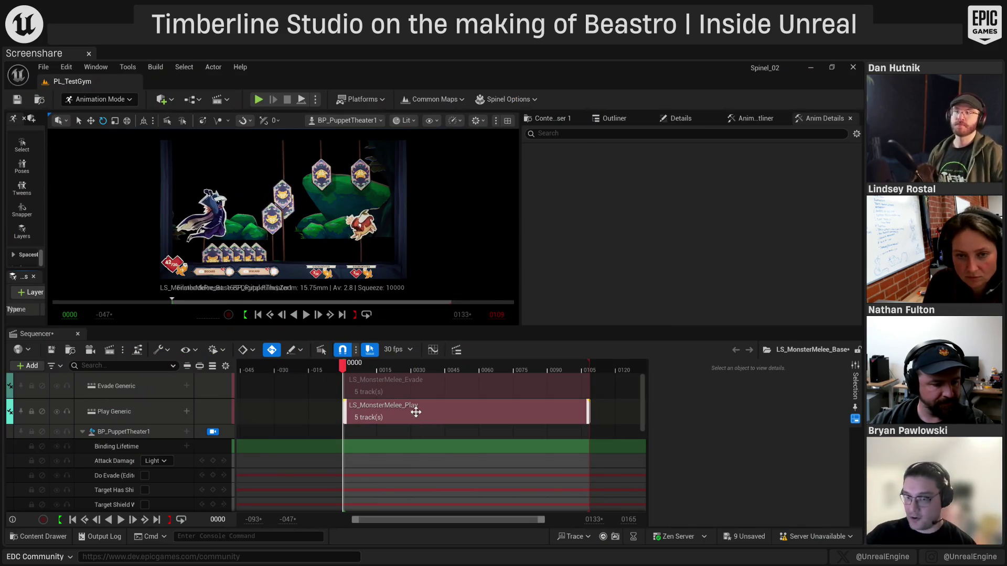
{"action": "double_click", "coordinate": [416, 411]}
{"action": "double_click", "coordinate": [381, 456]}
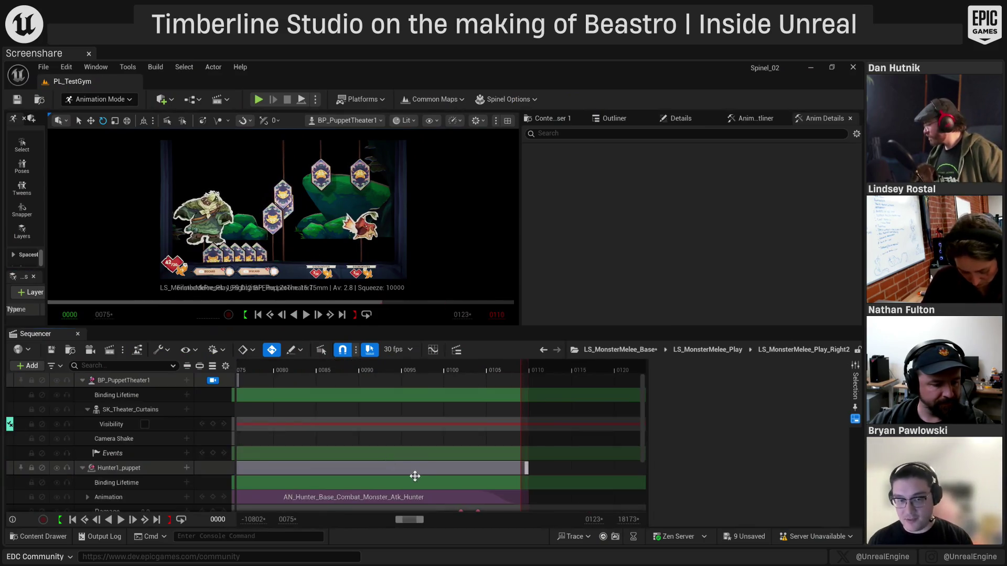
{"action": "scroll", "coordinate": [419, 472], "scroll_direction": "down", "scroll_amount": 3}
{"action": "scroll", "coordinate": [436, 461], "scroll_direction": "up", "scroll_amount": 2}
{"action": "scroll", "coordinate": [435, 462], "scroll_direction": "left", "scroll_amount": 5}
{"action": "left_click_drag", "start_coordinate": [433, 463], "coordinate": [412, 466]}
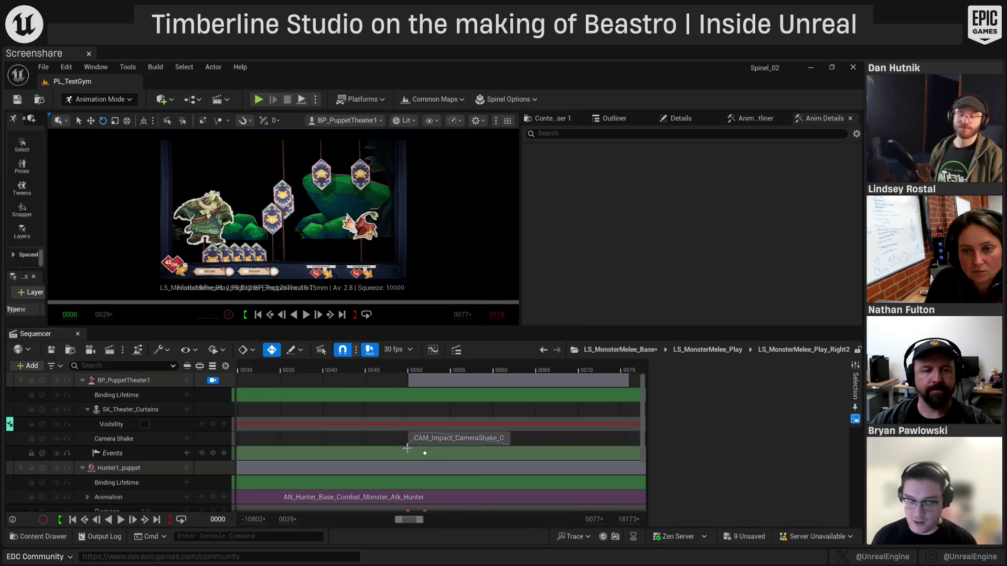
{"action": "left_click", "coordinate": [619, 350]}
{"action": "scroll", "coordinate": [302, 442], "scroll_direction": "down", "scroll_amount": 3}
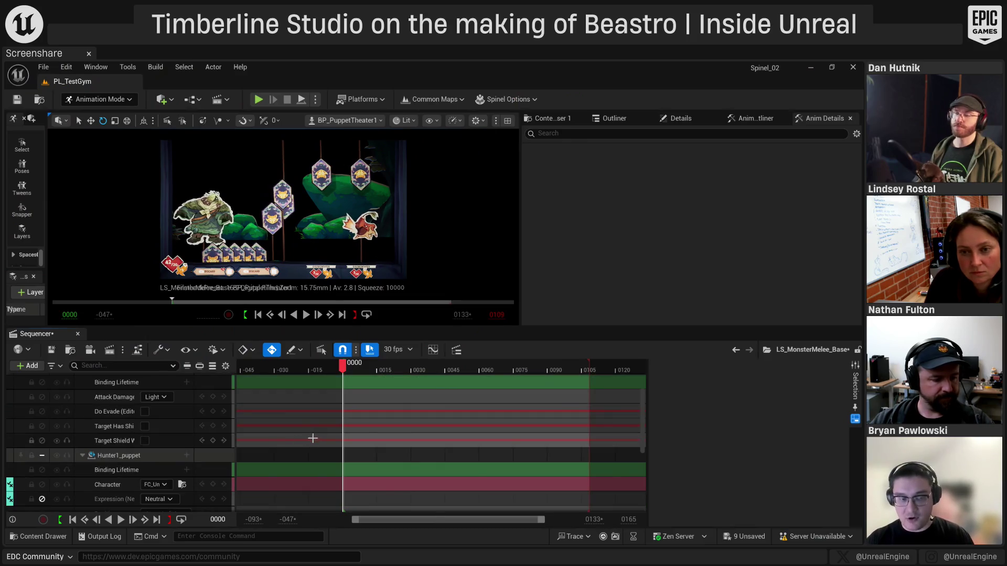
{"action": "scroll", "coordinate": [310, 467], "scroll_direction": "up", "scroll_amount": 3}
{"action": "scroll", "coordinate": [313, 474], "scroll_direction": "down", "scroll_amount": 2}
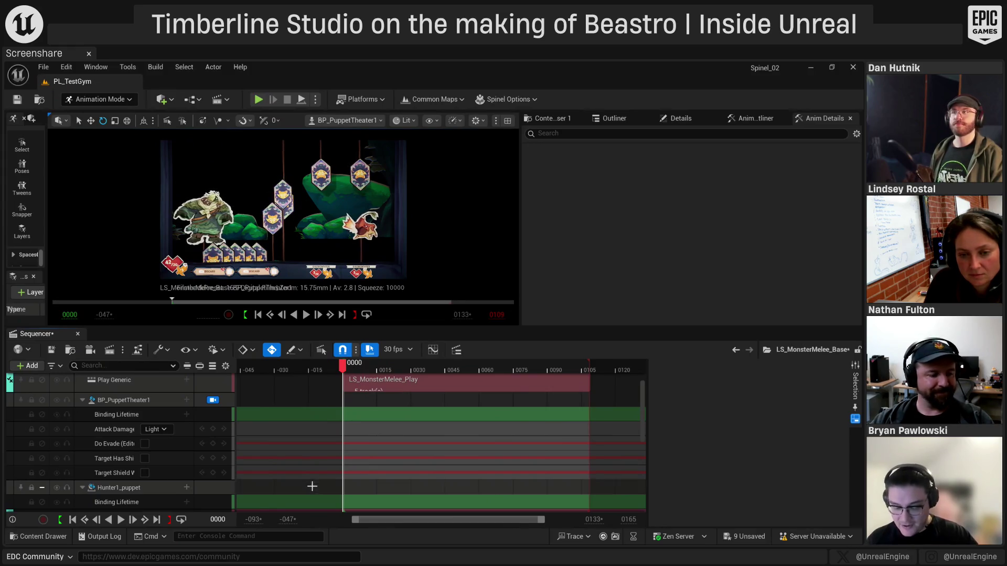
{"action": "left_click", "coordinate": [131, 401]}
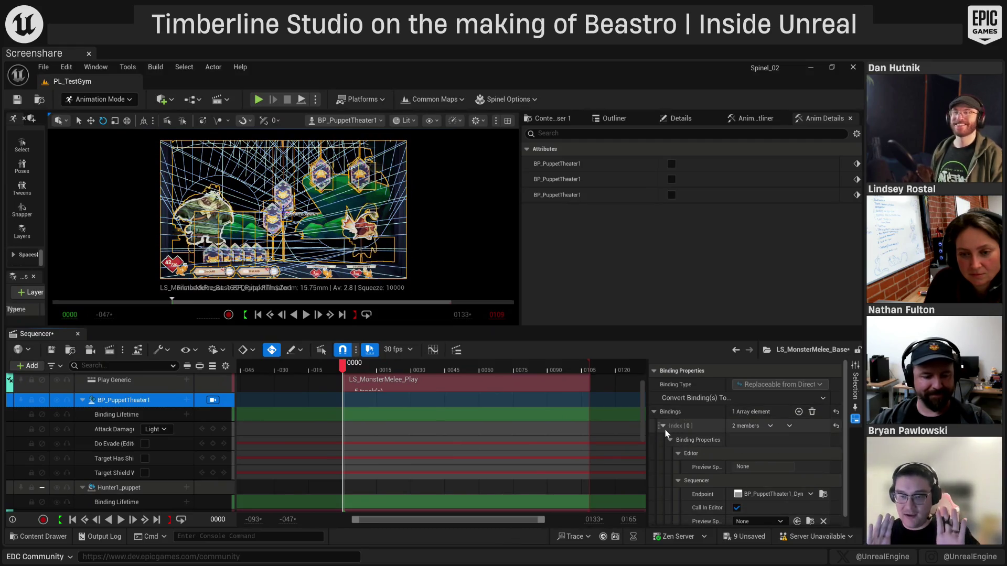
View the BP_PuppetTheater1 track's options without changes, then select the Hunter1_puppet binding
{"action": "right_click", "coordinate": [131, 401]}
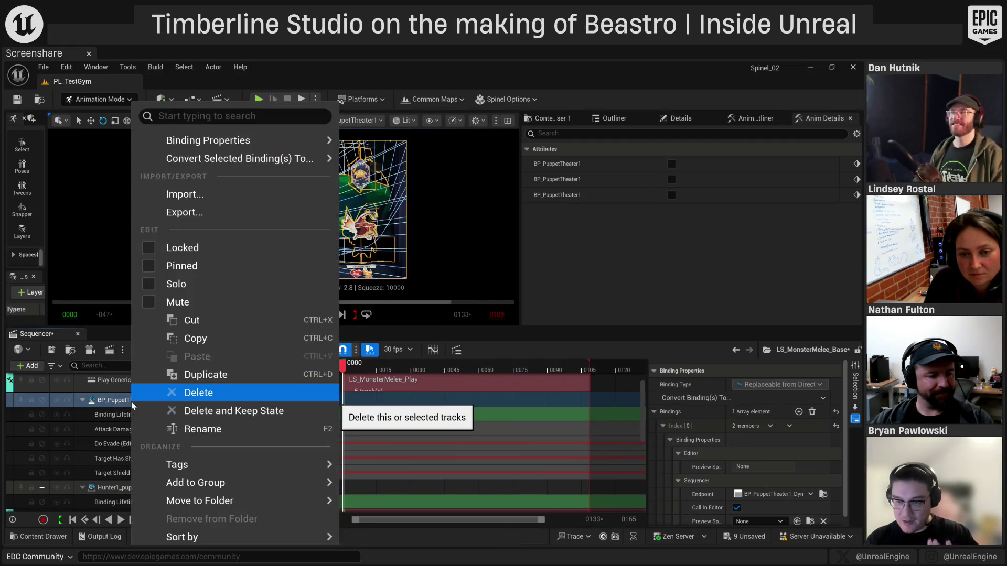
{"action": "mouse_move", "coordinate": [193, 163]}
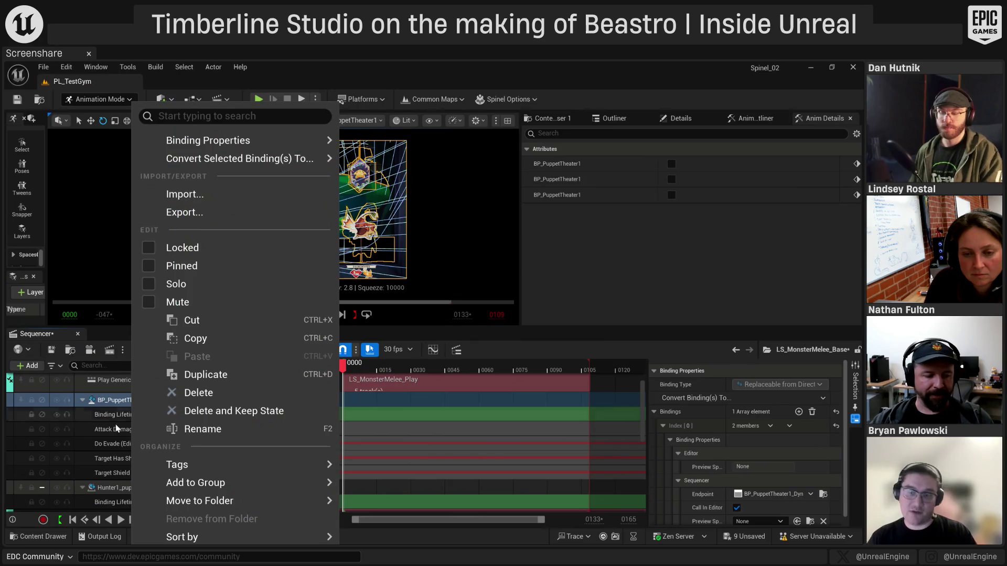
{"action": "left_click", "coordinate": [103, 405]}
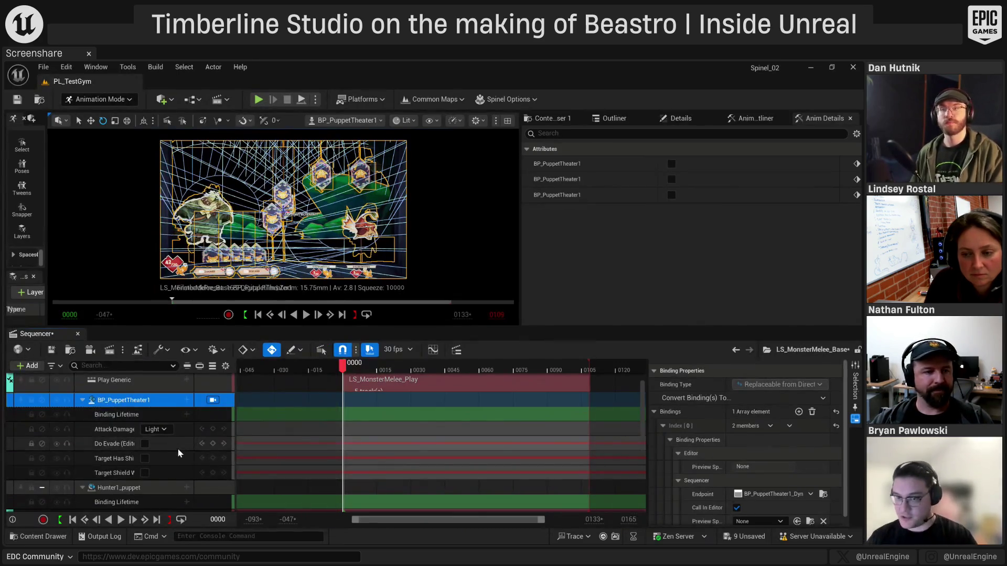
{"action": "left_click", "coordinate": [117, 492]}
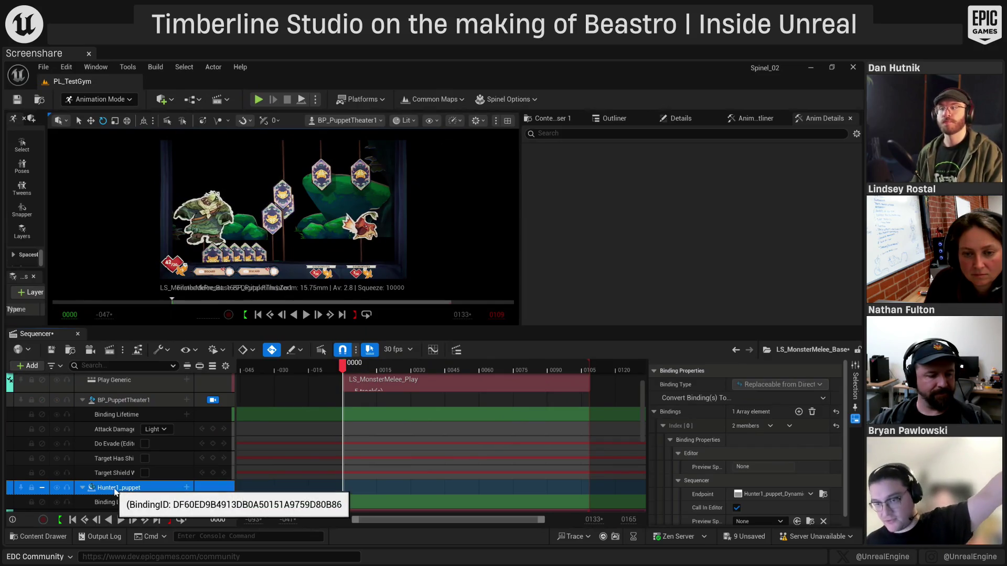
Scroll the track list and select the Hunter1_puppet track, leaving its name unchanged
{"action": "scroll", "coordinate": [114, 492], "scroll_direction": "up", "scroll_amount": 2}
{"action": "scroll", "coordinate": [159, 460], "scroll_direction": "down", "scroll_amount": 3}
{"action": "scroll", "coordinate": [161, 468], "scroll_direction": "up", "scroll_amount": 3}
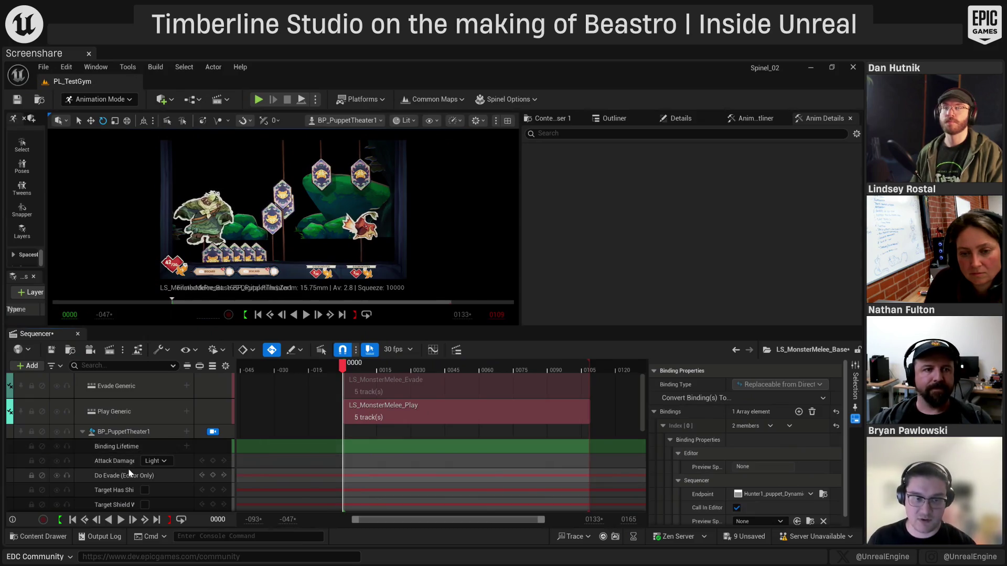
{"action": "scroll", "coordinate": [129, 472], "scroll_direction": "down", "scroll_amount": 5}
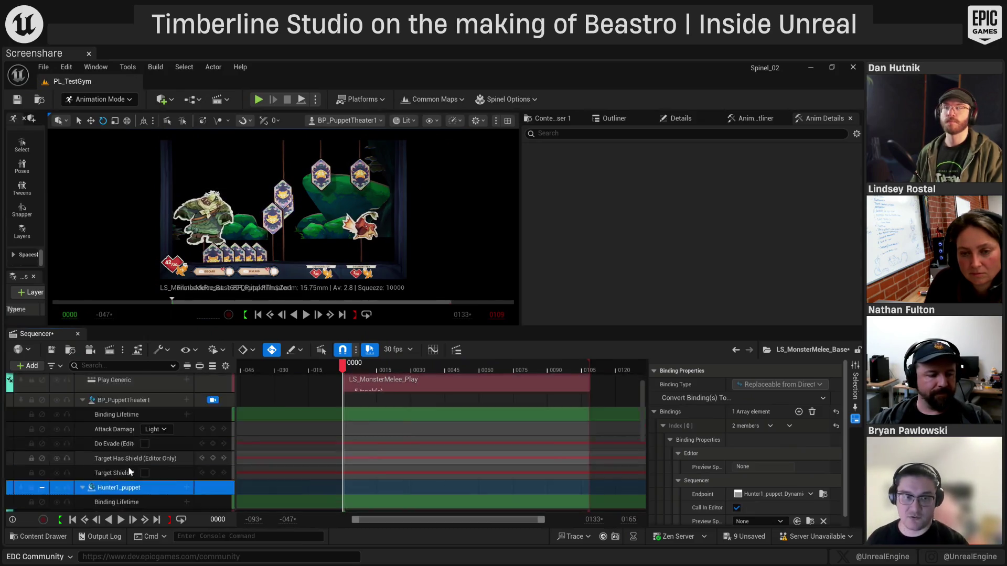
{"action": "scroll", "coordinate": [137, 467], "scroll_direction": "up", "scroll_amount": 5}
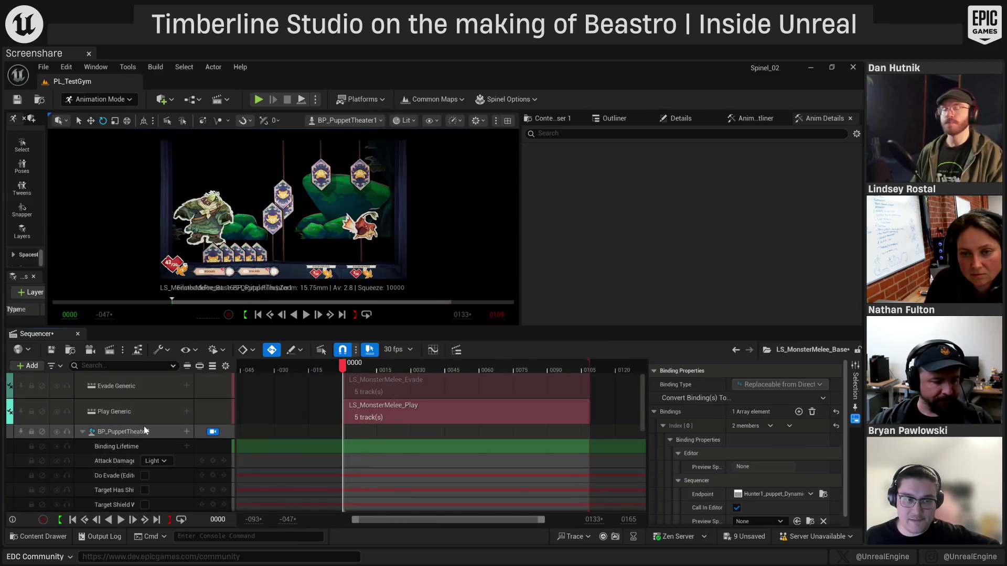
{"action": "scroll", "coordinate": [120, 443], "scroll_direction": "down", "scroll_amount": 1}
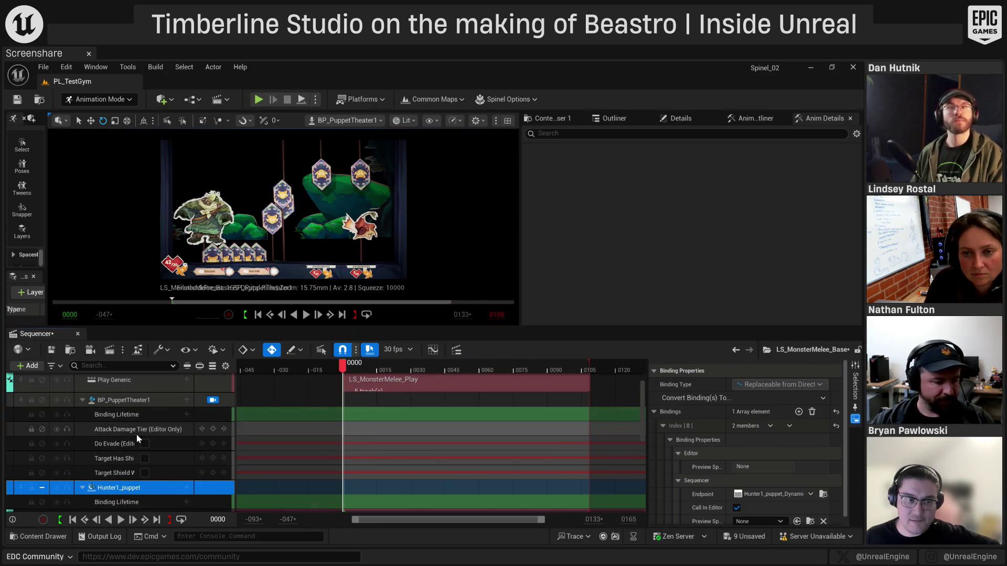
{"action": "scroll", "coordinate": [158, 472], "scroll_direction": "down", "scroll_amount": 2}
{"action": "double_click", "coordinate": [131, 456]}
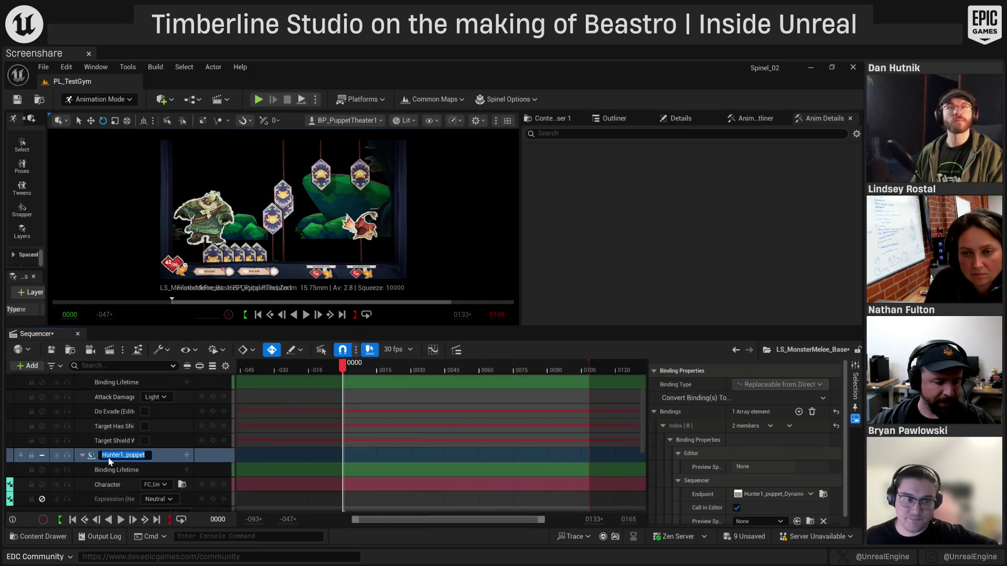
{"action": "left_click", "coordinate": [161, 459]}
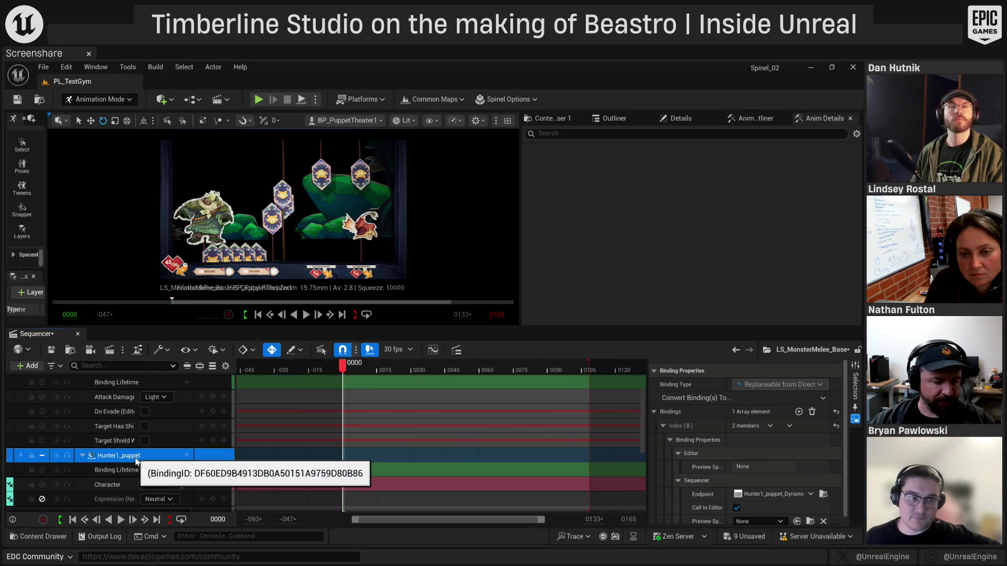
View Hunter1_puppet's Binding Properties, then open the LS_MonsterMelee_Play subsequence
{"action": "right_click", "coordinate": [107, 454]}
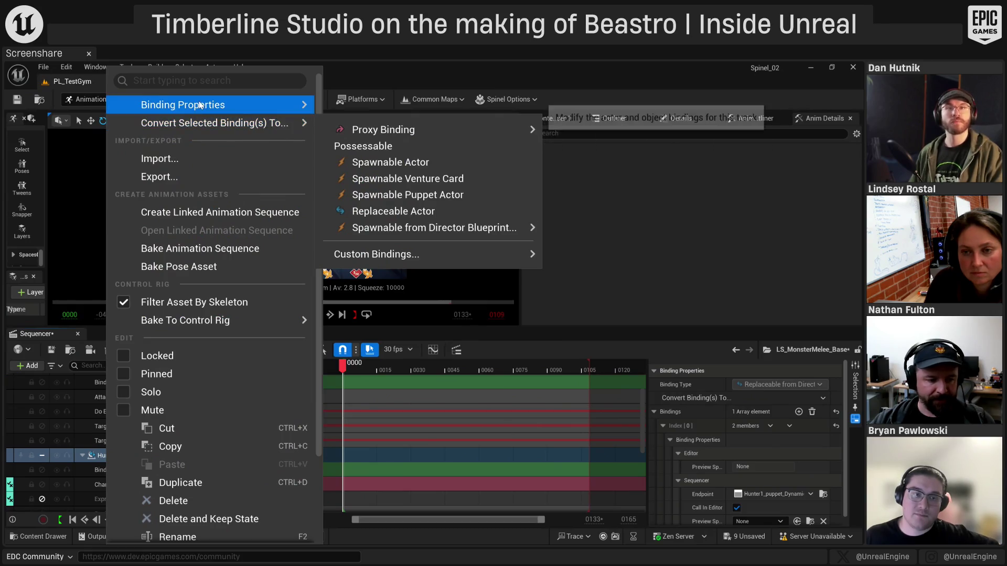
{"action": "mouse_move", "coordinate": [230, 105]}
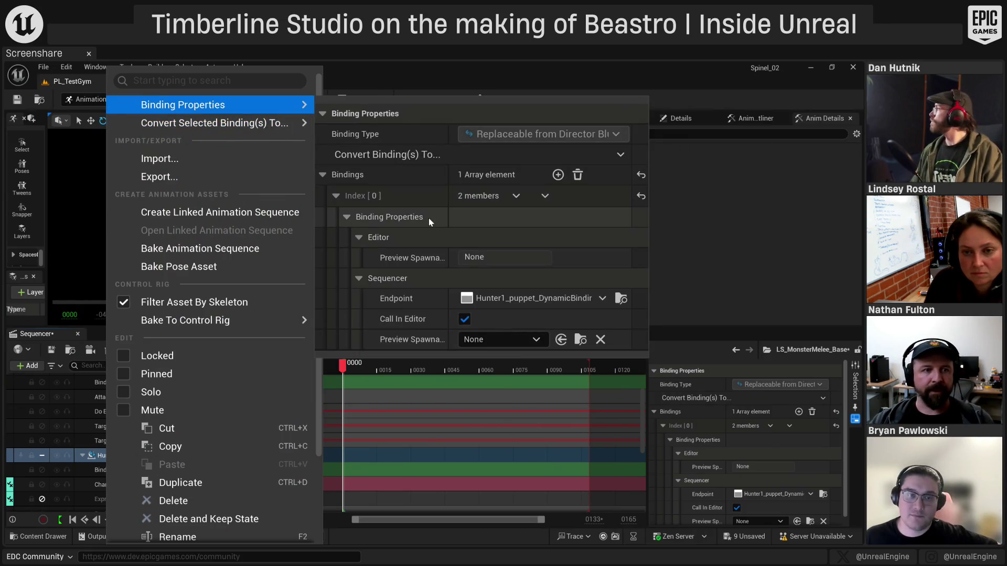
{"action": "left_click", "coordinate": [747, 238]}
{"action": "scroll", "coordinate": [176, 504], "scroll_direction": "up", "scroll_amount": 3}
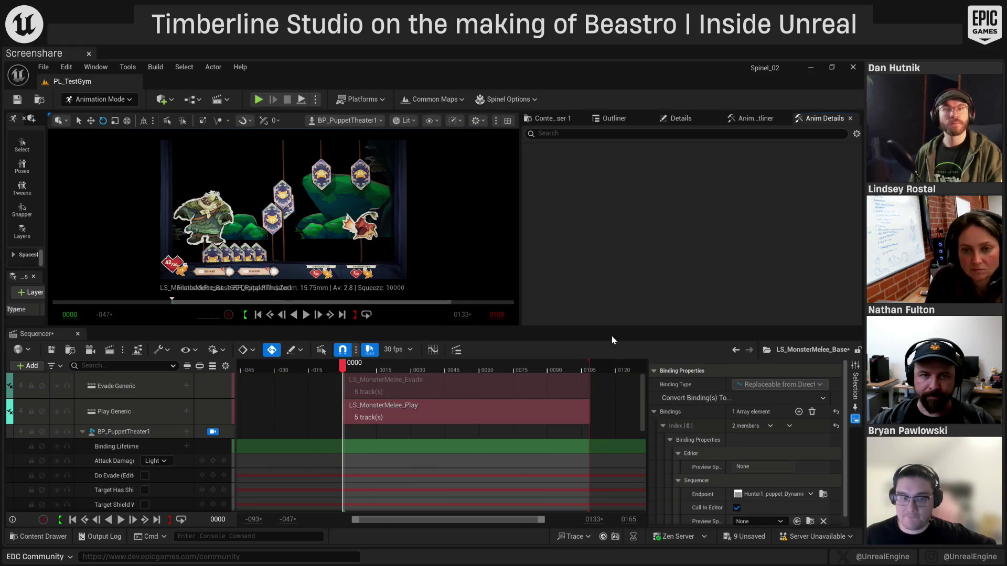
{"action": "double_click", "coordinate": [386, 408]}
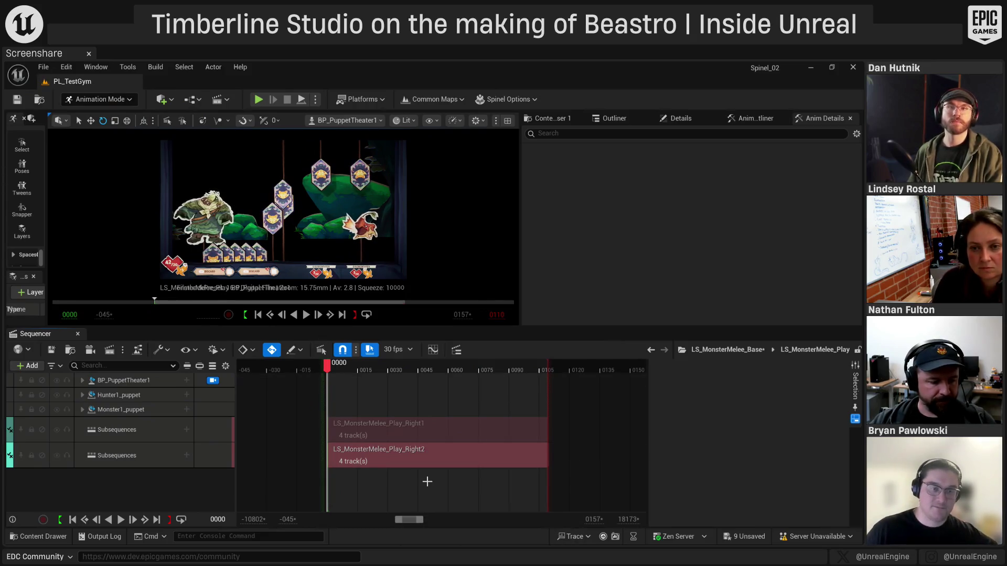
Open LS_MonsterMelee_Play_Right2 and select its Hunter1_puppet binding
{"action": "double_click", "coordinate": [400, 457]}
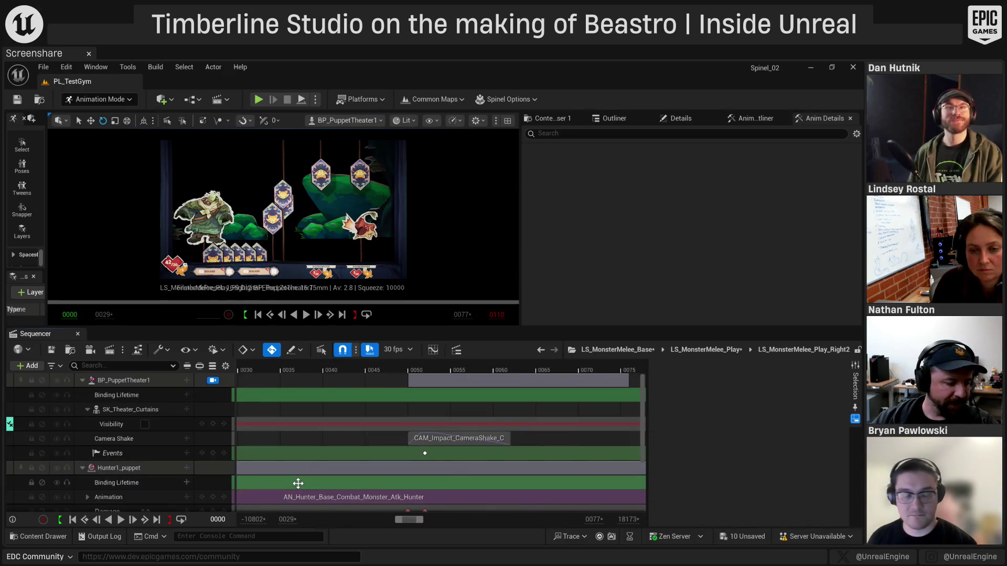
{"action": "left_click", "coordinate": [134, 468]}
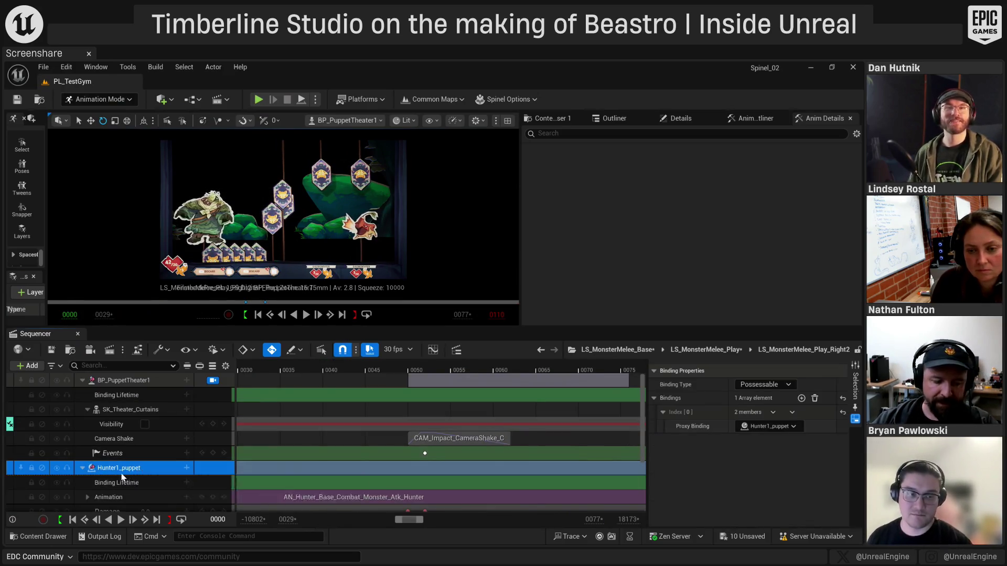
{"action": "scroll", "coordinate": [110, 437], "scroll_direction": "down", "scroll_amount": 2}
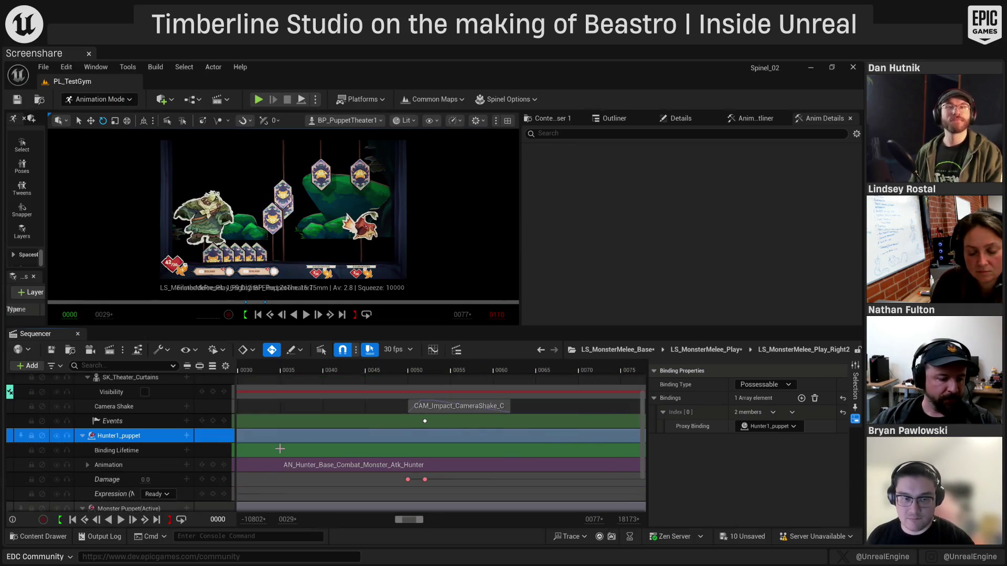
Browse Hunter1_puppet's Convert Selected Binding(s) To > Proxy Binding options, closing without converting
{"action": "right_click", "coordinate": [109, 437]}
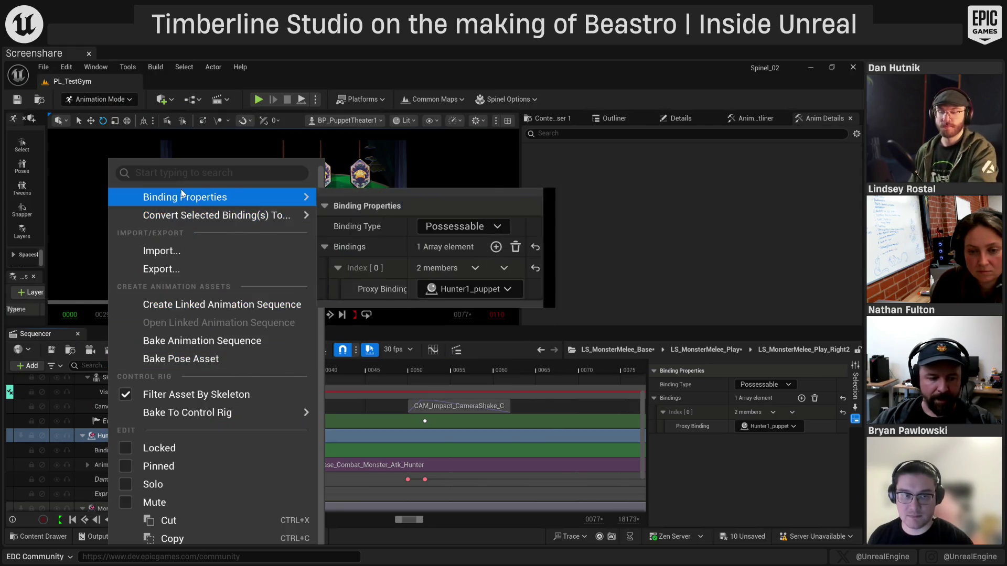
{"action": "mouse_move", "coordinate": [174, 219]}
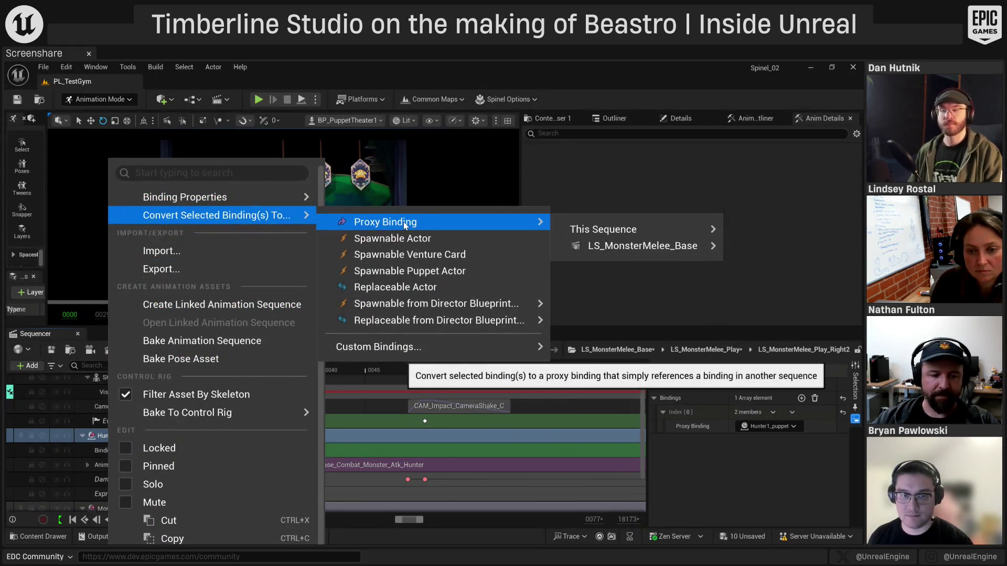
{"action": "mouse_move", "coordinate": [486, 213]}
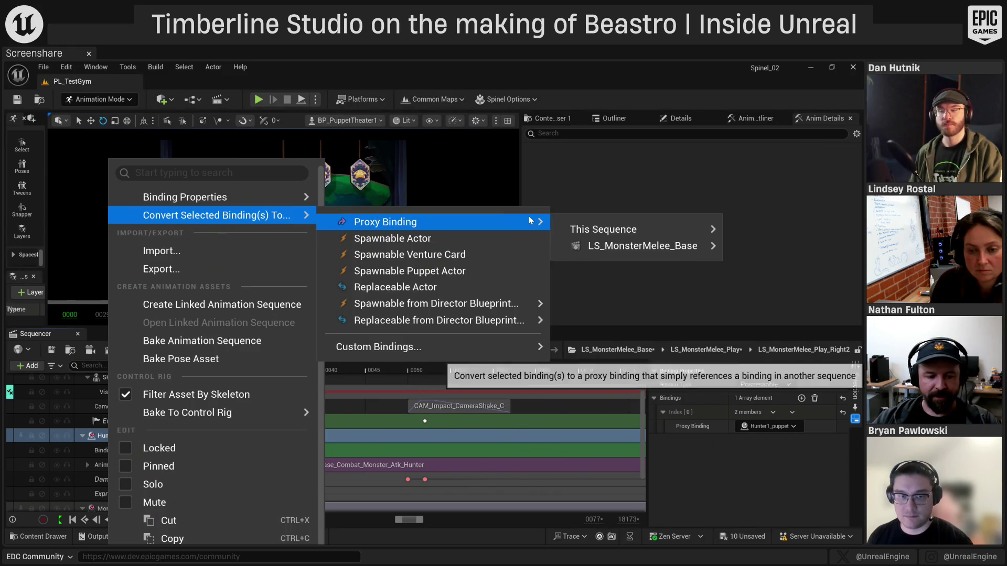
{"action": "mouse_move", "coordinate": [612, 247]}
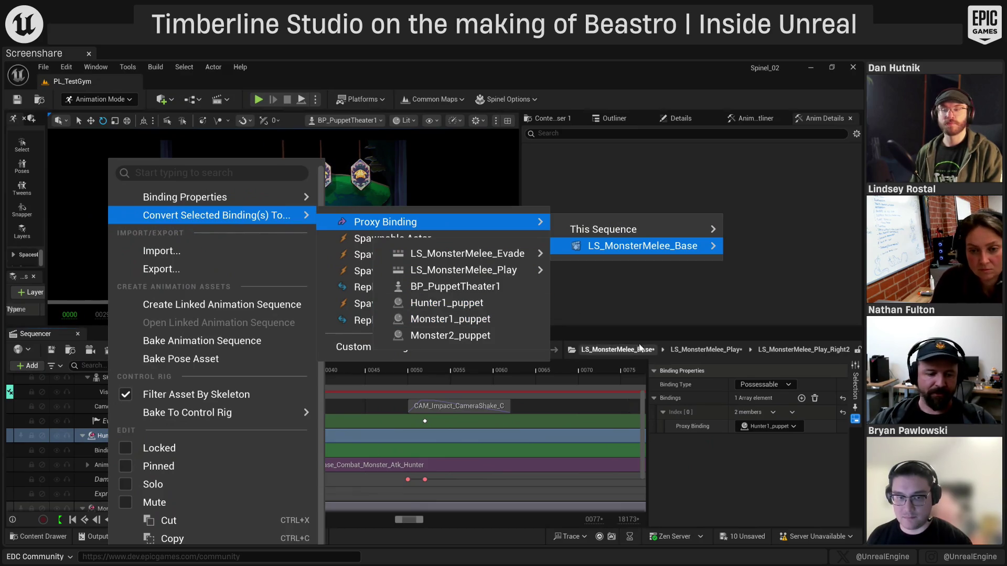
{"action": "left_click", "coordinate": [643, 301]}
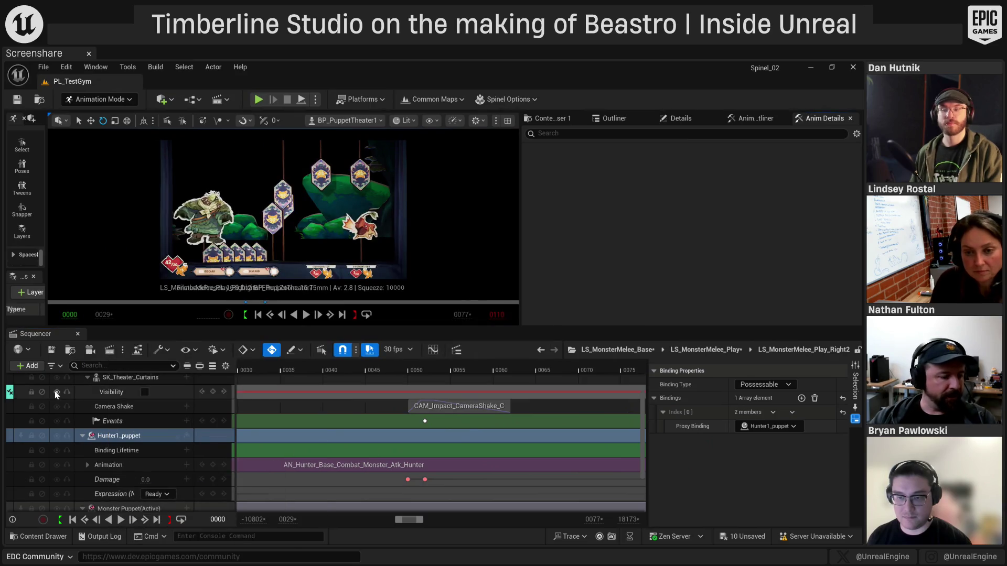
{"action": "left_click", "coordinate": [624, 351]}
{"action": "scroll", "coordinate": [128, 428], "scroll_direction": "down", "scroll_amount": 5}
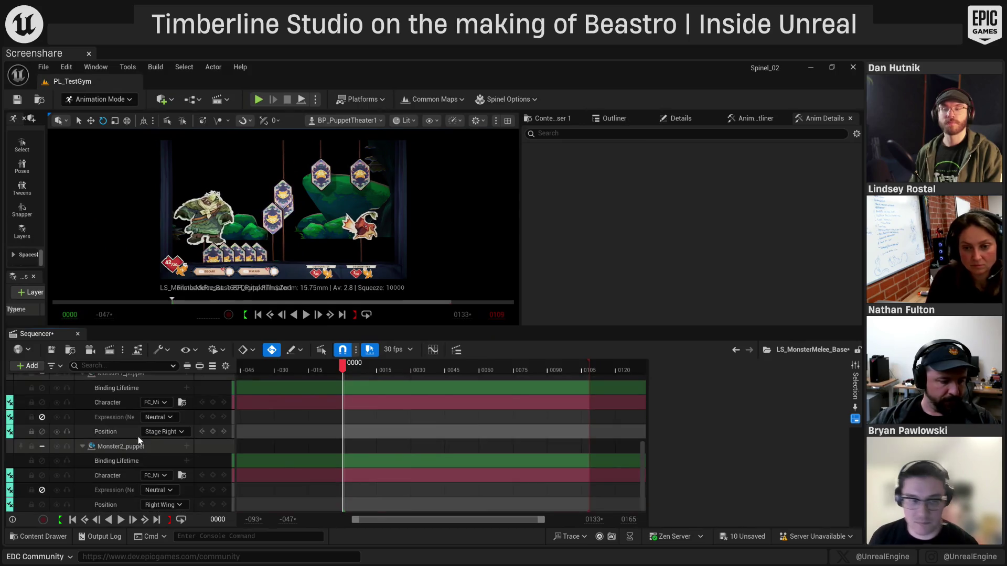
{"action": "scroll", "coordinate": [70, 414], "scroll_direction": "up", "scroll_amount": 6}
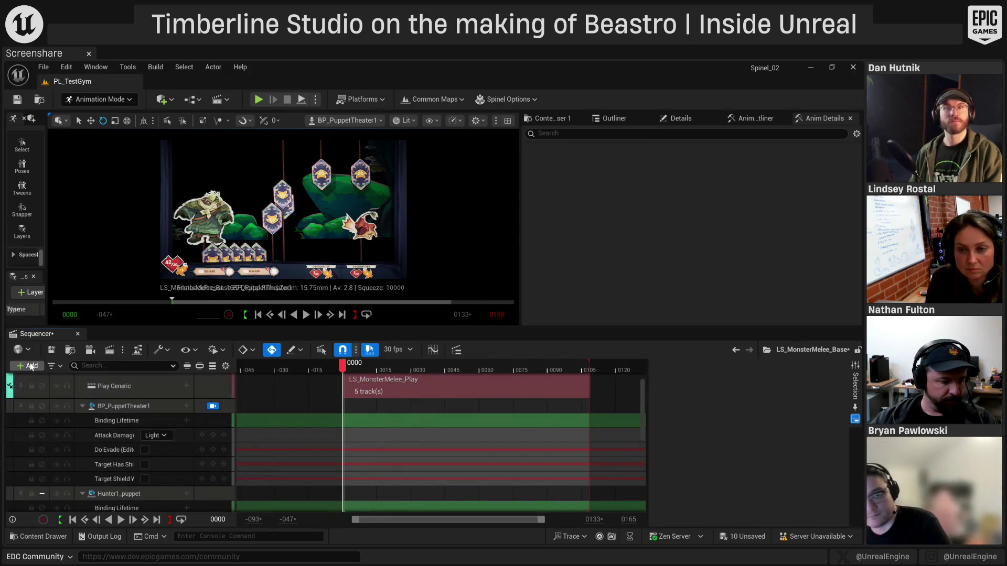
{"action": "left_click", "coordinate": [31, 366]}
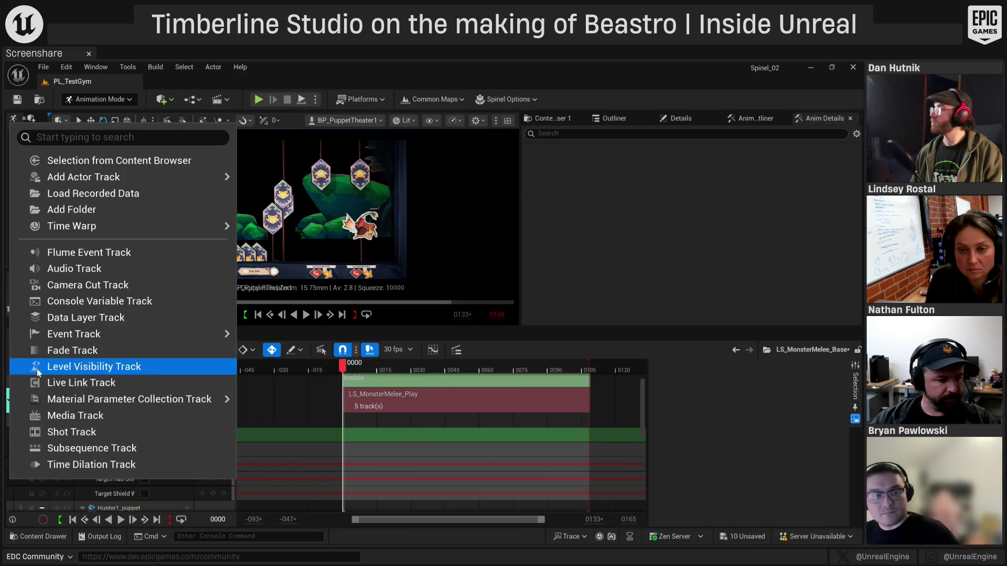
{"action": "mouse_move", "coordinate": [128, 181]}
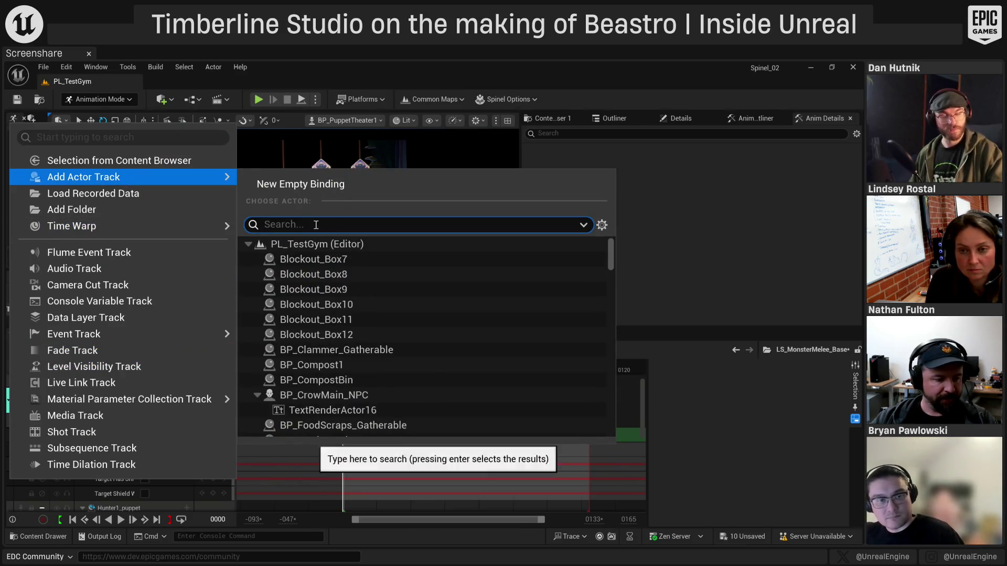
{"action": "type", "text": "hunt"}
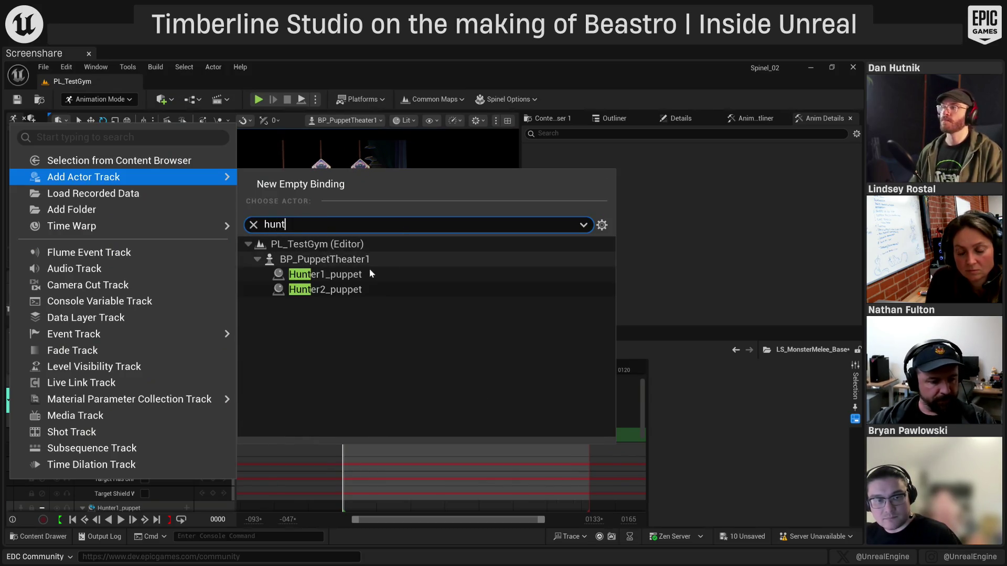
{"action": "left_click", "coordinate": [344, 289]}
{"action": "scroll", "coordinate": [133, 423], "scroll_direction": "down", "scroll_amount": 10}
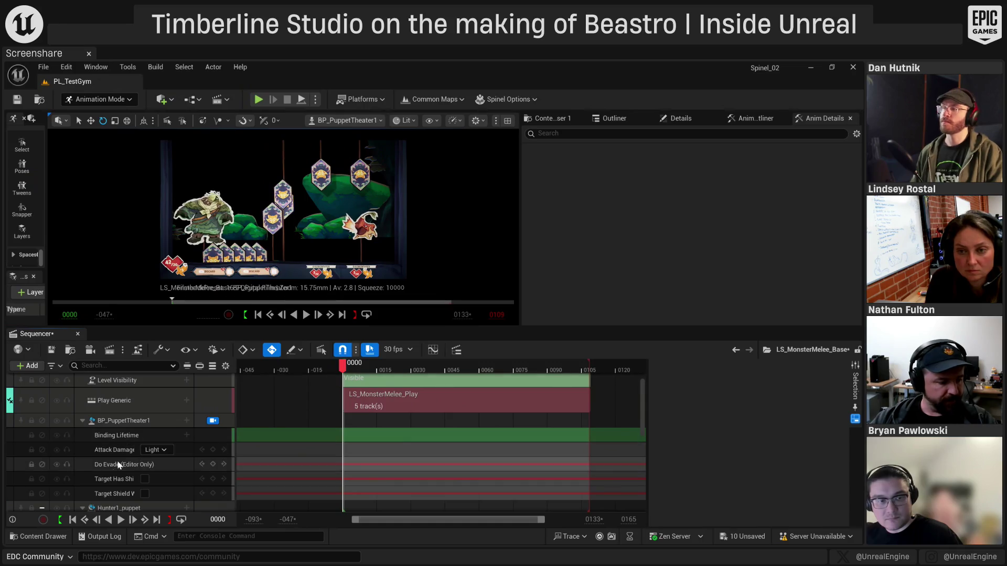
{"action": "scroll", "coordinate": [152, 461], "scroll_direction": "up", "scroll_amount": 5}
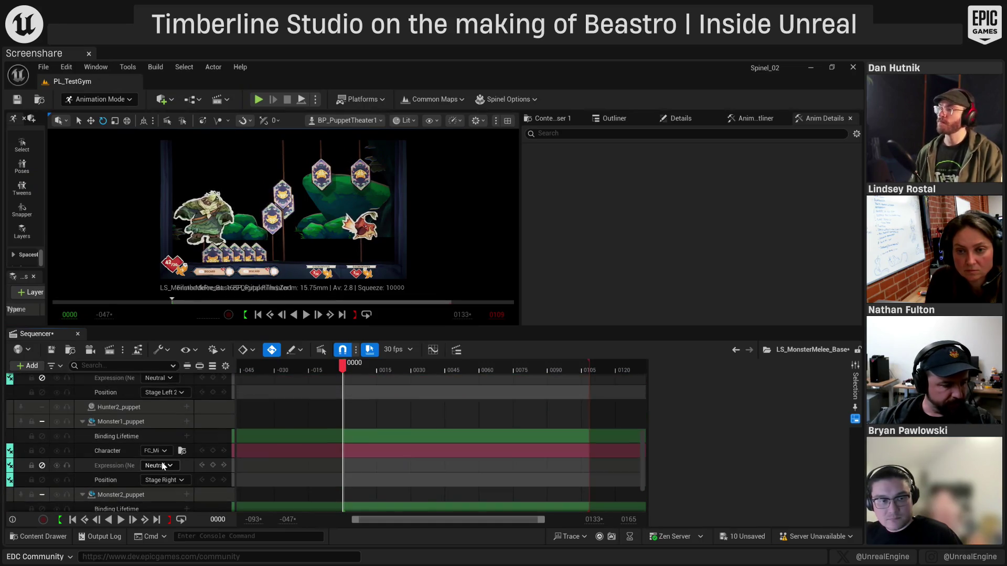
{"action": "left_click", "coordinate": [121, 440]}
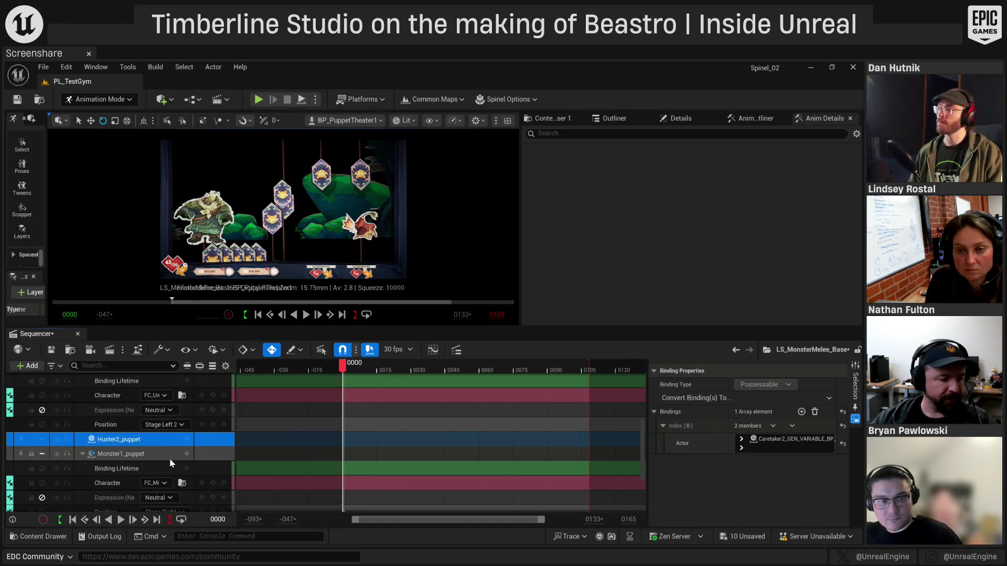
{"action": "left_click", "coordinate": [105, 454]}
{"action": "left_click", "coordinate": [108, 412]}
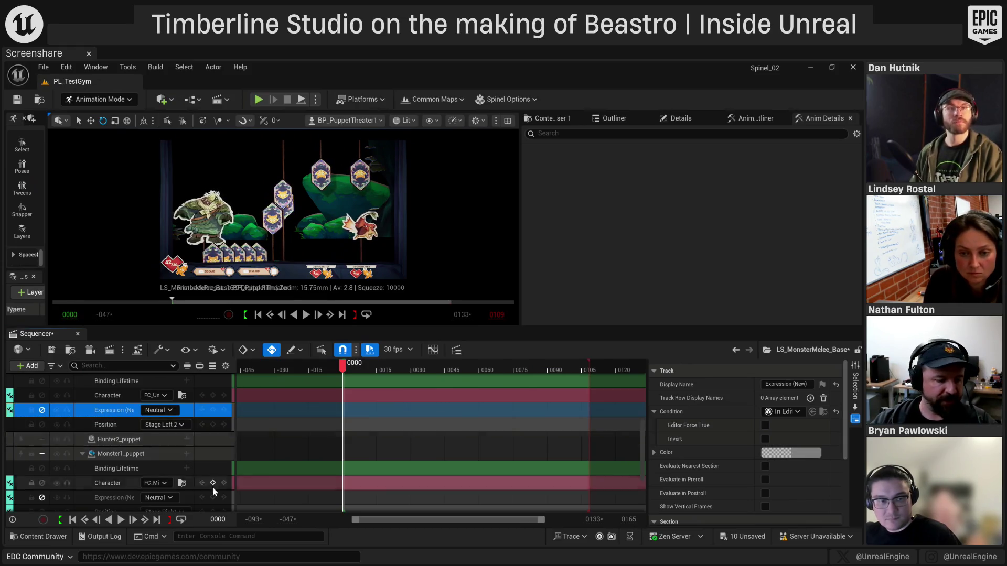
{"action": "left_click", "coordinate": [120, 441]}
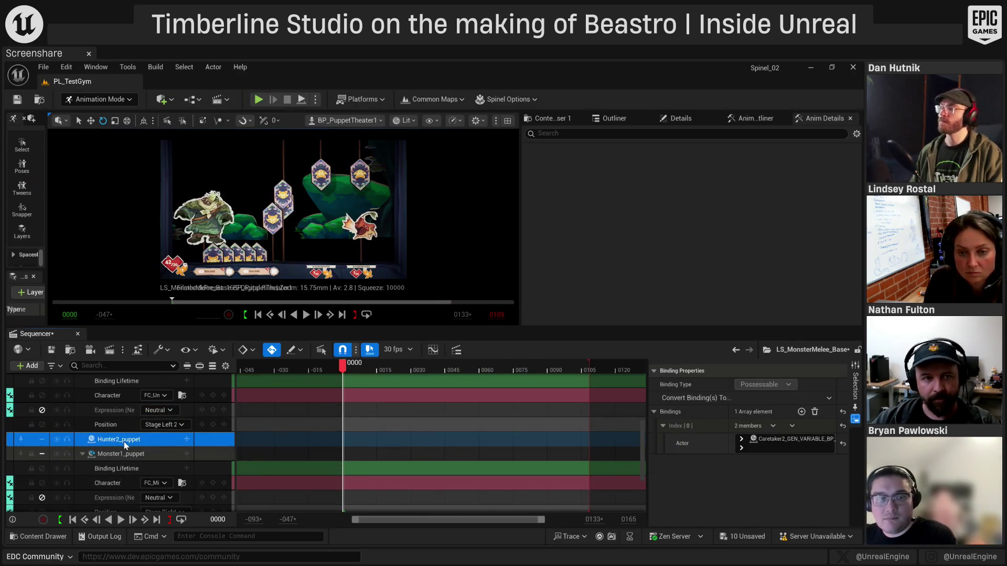
Convert Hunter2_puppet to Replaceable from Director Blueprint, quick-binding it to Bind to Hunter 2
{"action": "right_click", "coordinate": [121, 444]}
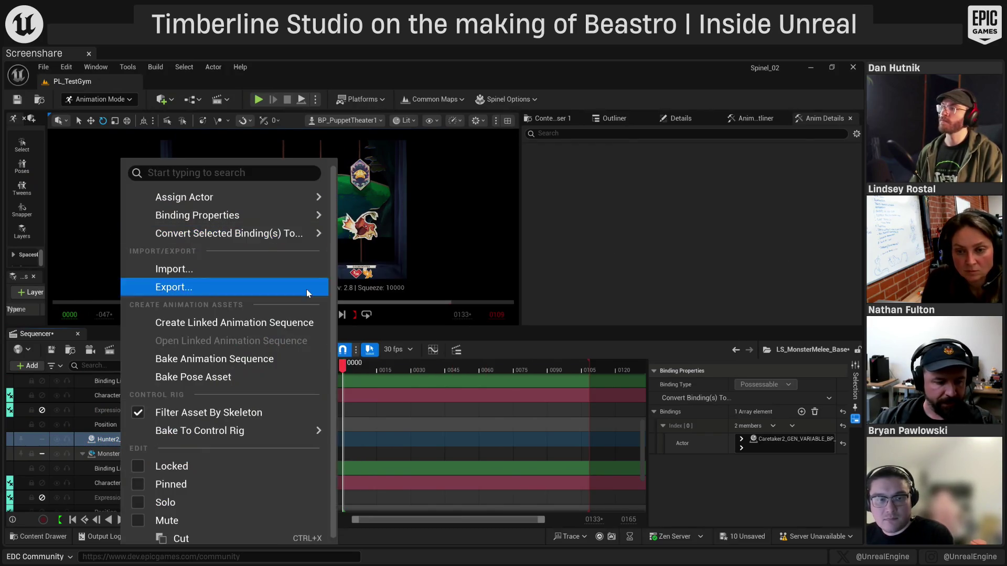
{"action": "mouse_move", "coordinate": [294, 233]}
{"action": "mouse_move", "coordinate": [524, 338]}
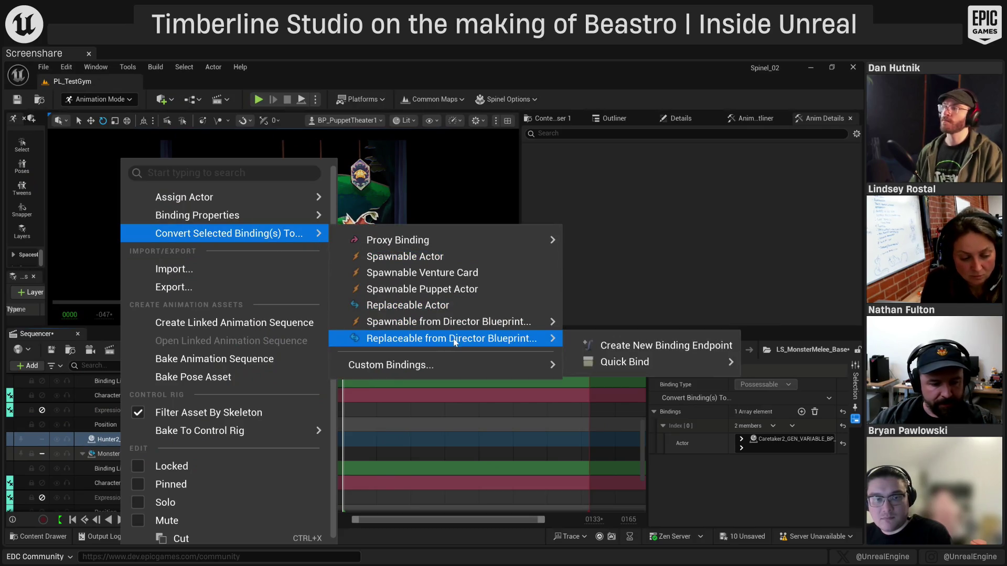
{"action": "mouse_move", "coordinate": [596, 363]}
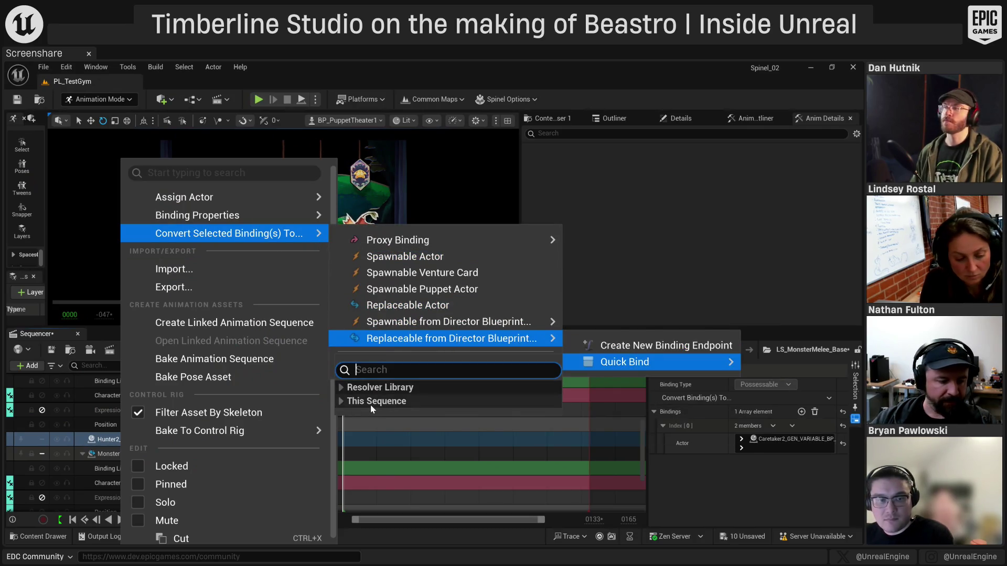
{"action": "left_click", "coordinate": [340, 388]}
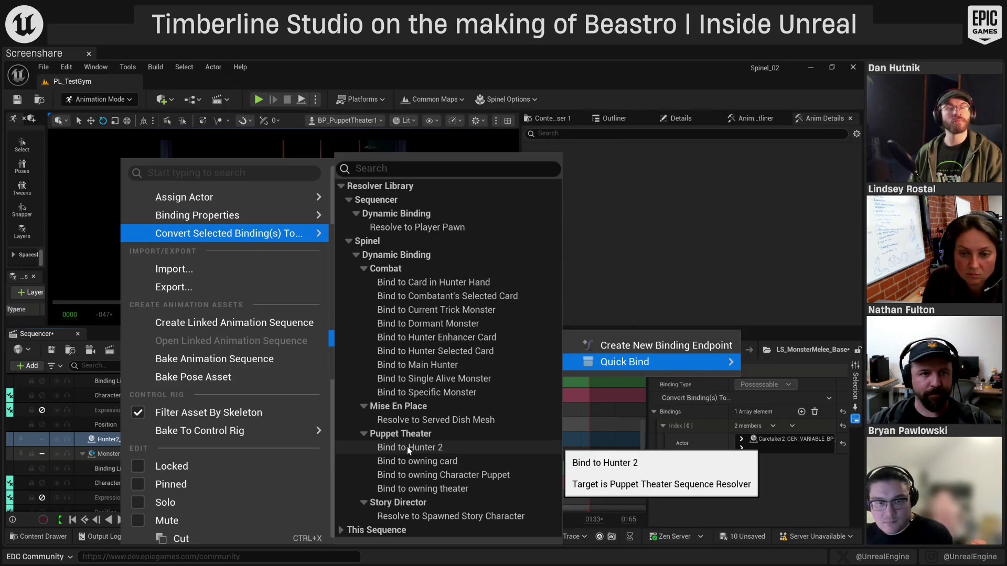
{"action": "left_click", "coordinate": [409, 447]}
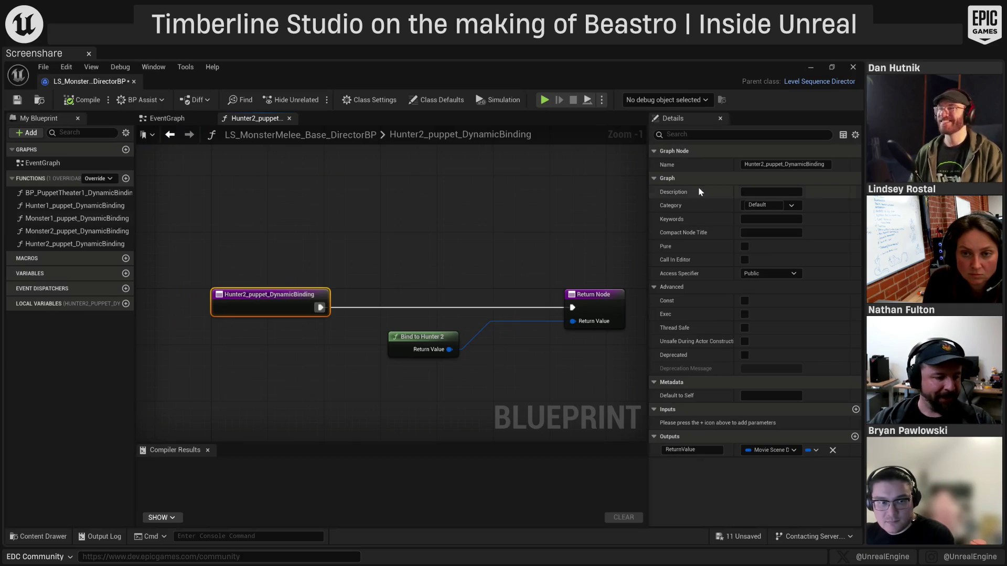
Close the DirectorBP tab and check Hunter2_puppet's new binding type in Sequencer
{"action": "left_click", "coordinate": [134, 81]}
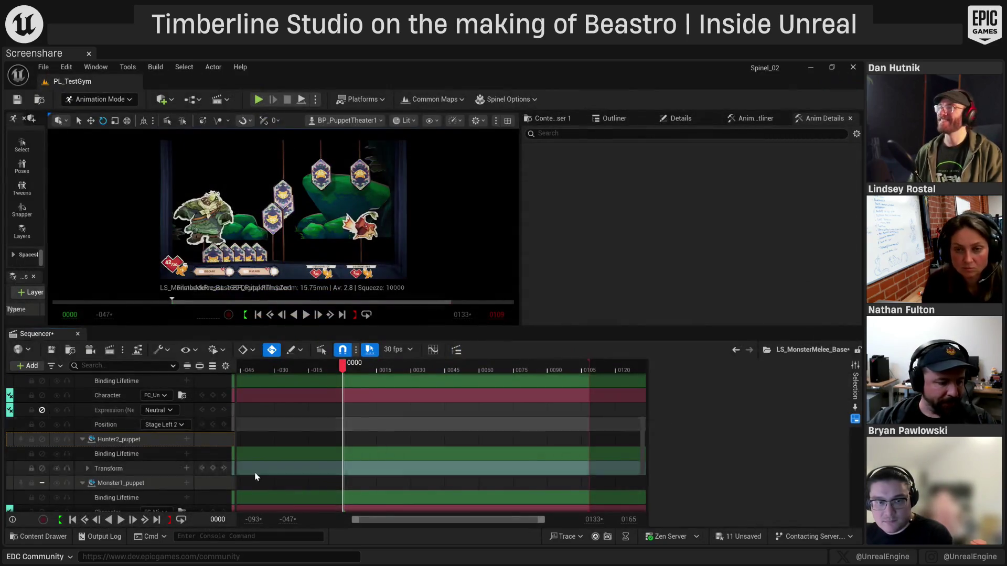
{"action": "left_click", "coordinate": [132, 440]}
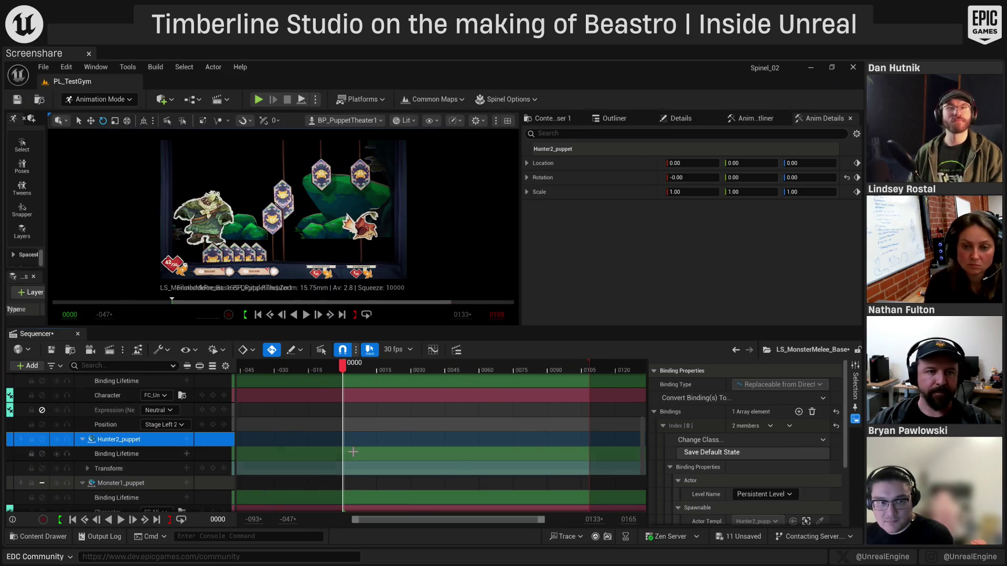
{"action": "scroll", "coordinate": [195, 442], "scroll_direction": "up", "scroll_amount": 3}
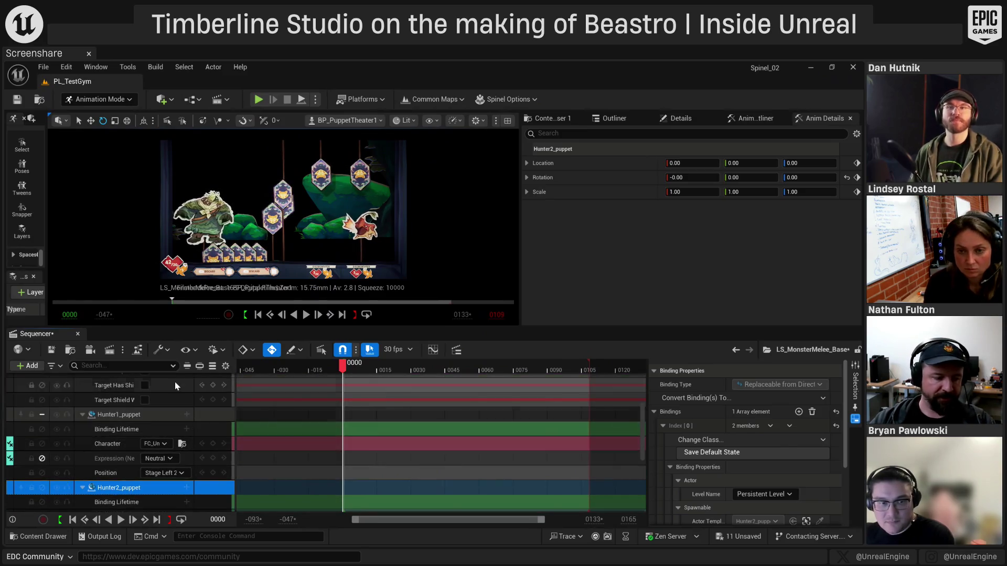
{"action": "scroll", "coordinate": [156, 439], "scroll_direction": "down", "scroll_amount": 1}
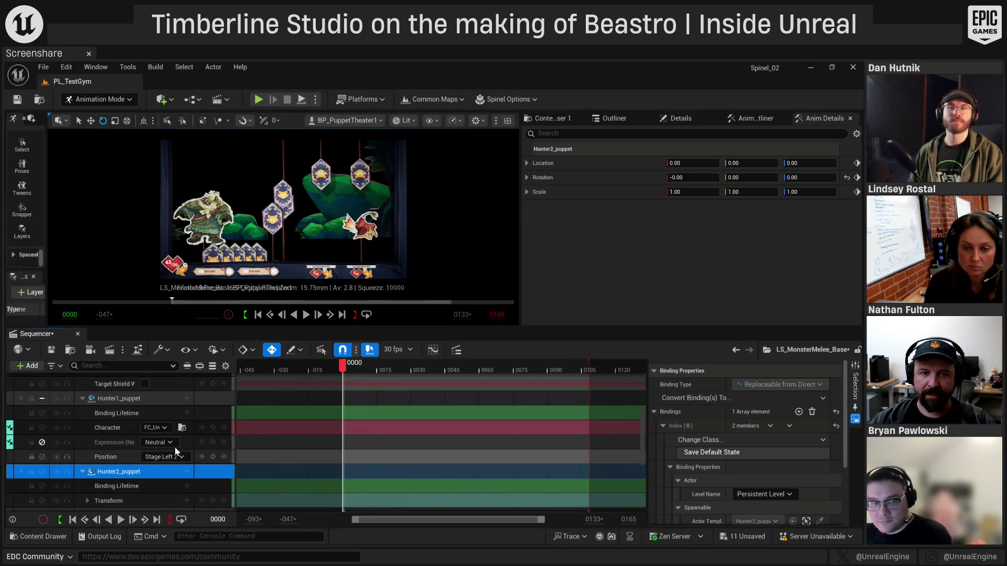
{"action": "scroll", "coordinate": [206, 439], "scroll_direction": "down", "scroll_amount": 4}
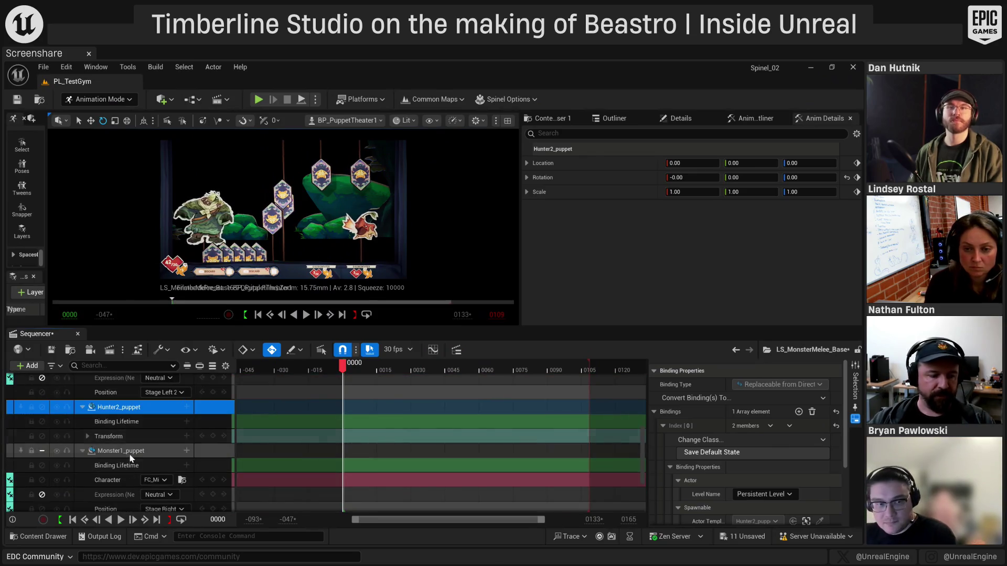
{"action": "scroll", "coordinate": [148, 439], "scroll_direction": "up", "scroll_amount": 2}
{"action": "scroll", "coordinate": [149, 440], "scroll_direction": "up", "scroll_amount": 1}
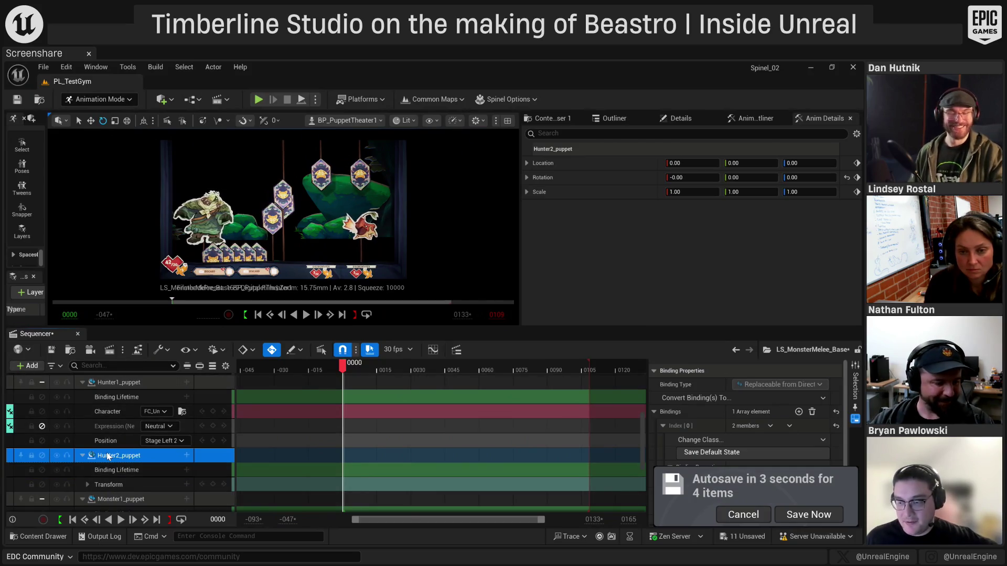
Inspect the Character and Expression tracks, delete the Hunter2_puppet binding, and leave Animation Mode
{"action": "left_click", "coordinate": [113, 412]}
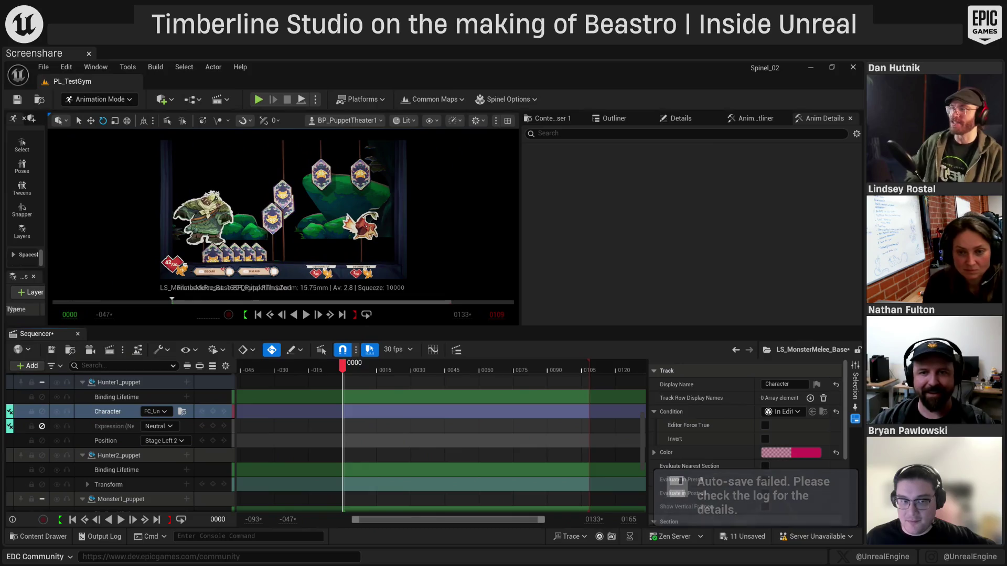
{"action": "left_click", "coordinate": [110, 427]}
{"action": "left_click", "coordinate": [164, 456]}
{"action": "key", "text": "Delete"}
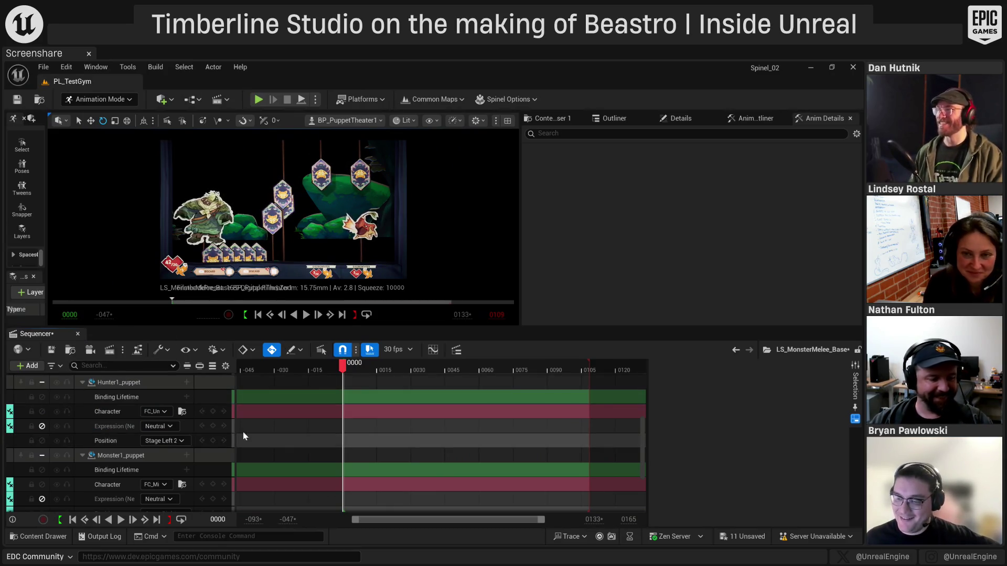
{"action": "key", "text": "shift+1"}
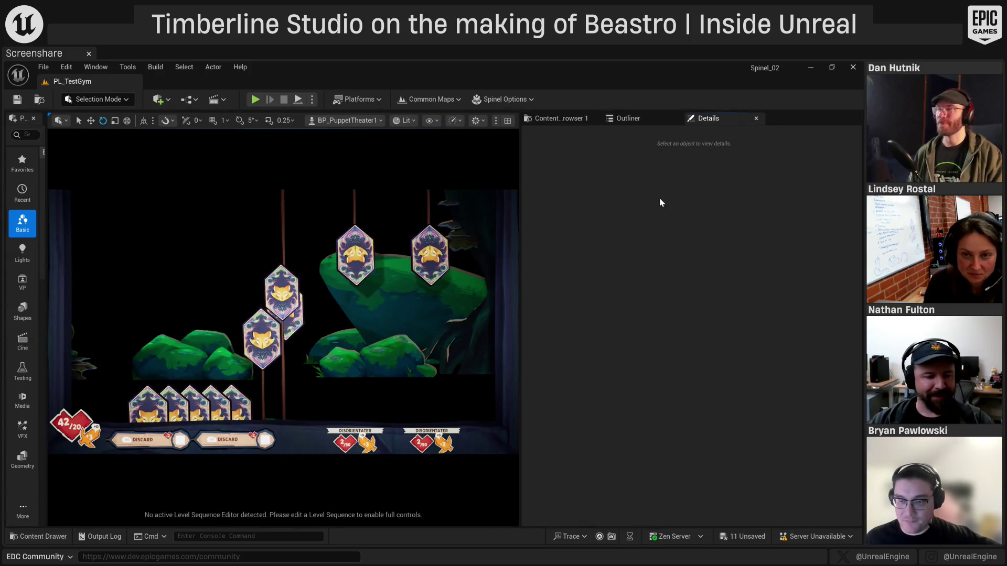
Show the Demo collection and open AN_Combat_SweetA_Melee_Light_Right1_Source in Sequencer
{"action": "left_click", "coordinate": [560, 118]}
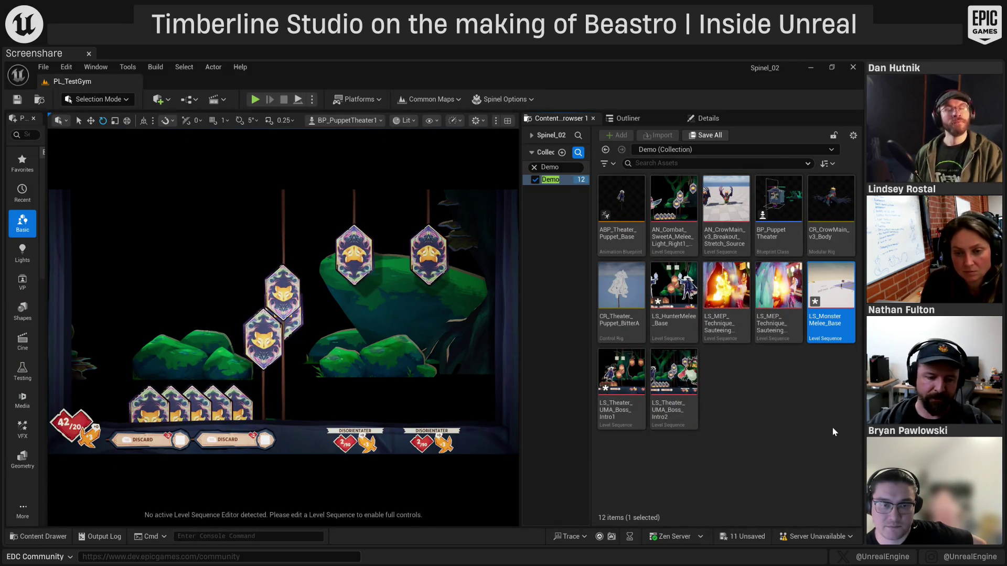
{"action": "left_click", "coordinate": [762, 452]}
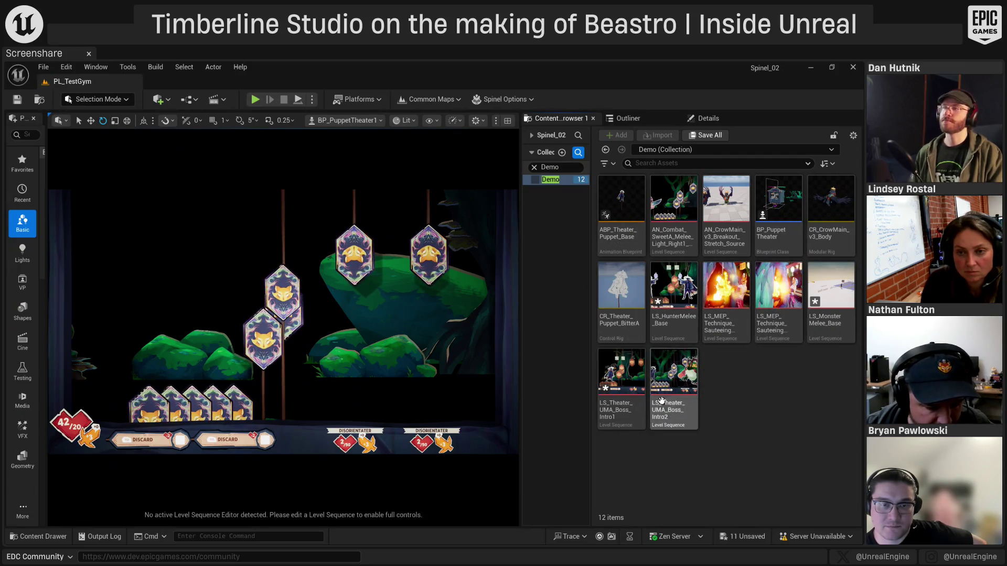
{"action": "mouse_move", "coordinate": [620, 296]}
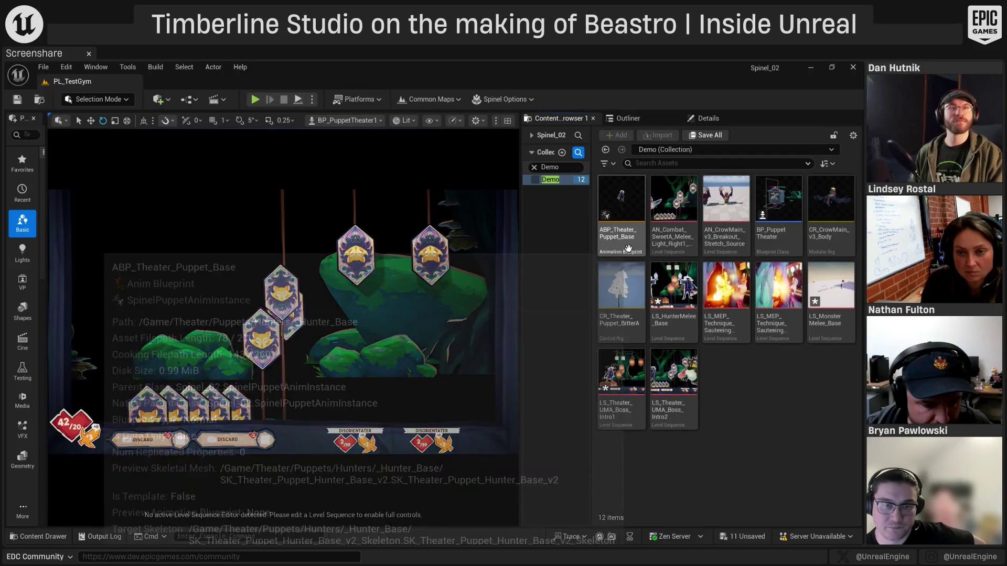
{"action": "left_click", "coordinate": [676, 241]}
{"action": "mouse_move", "coordinate": [668, 237]}
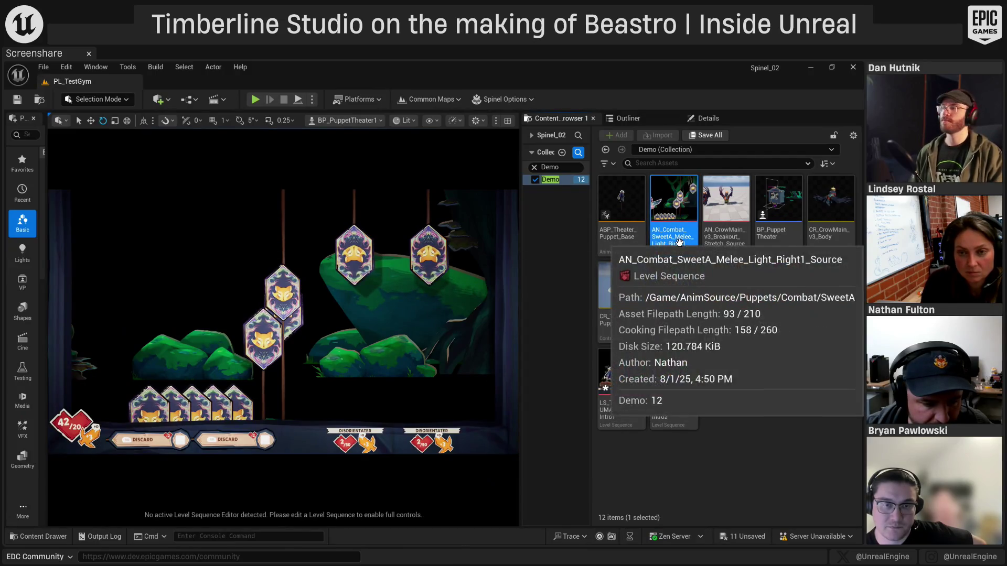
{"action": "double_click", "coordinate": [666, 238]}
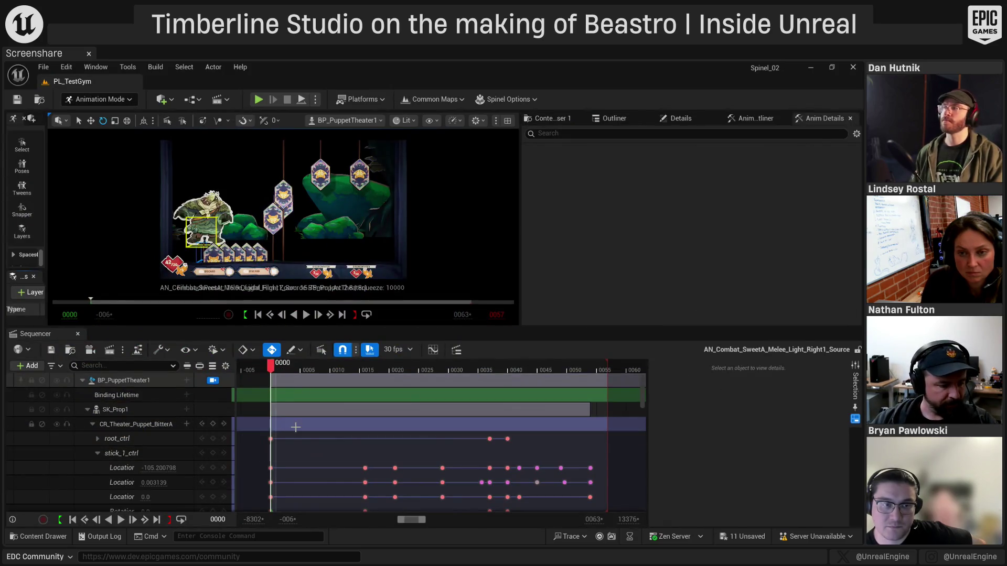
Toggle the deactivate switch on the CR_Theater_Puppet_BitterA control rig tracks
{"action": "left_click", "coordinate": [42, 424]}
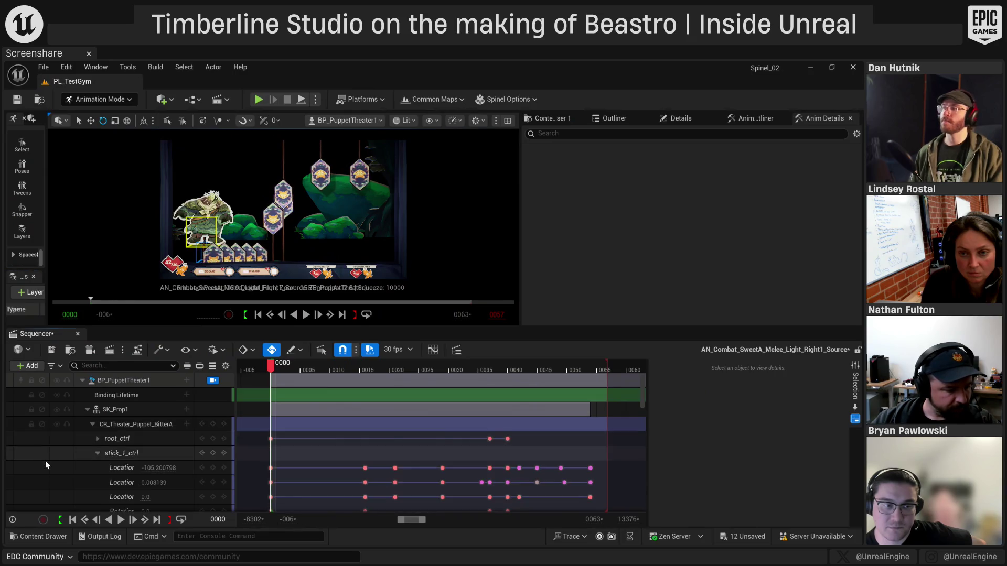
{"action": "scroll", "coordinate": [45, 460], "scroll_direction": "down", "scroll_amount": 3}
{"action": "scroll", "coordinate": [59, 452], "scroll_direction": "up", "scroll_amount": 5}
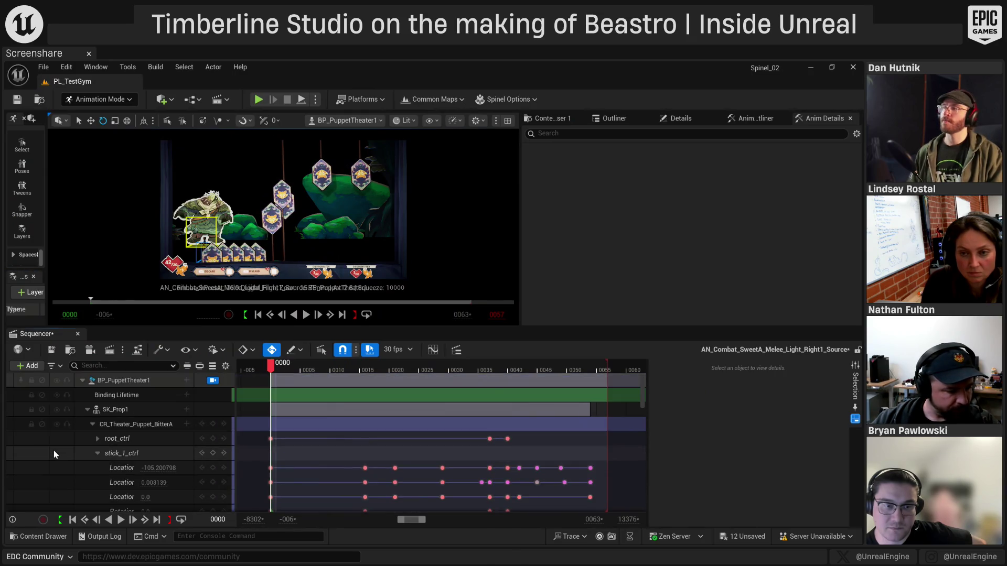
{"action": "left_click", "coordinate": [93, 424]}
{"action": "scroll", "coordinate": [62, 464], "scroll_direction": "down", "scroll_amount": 3}
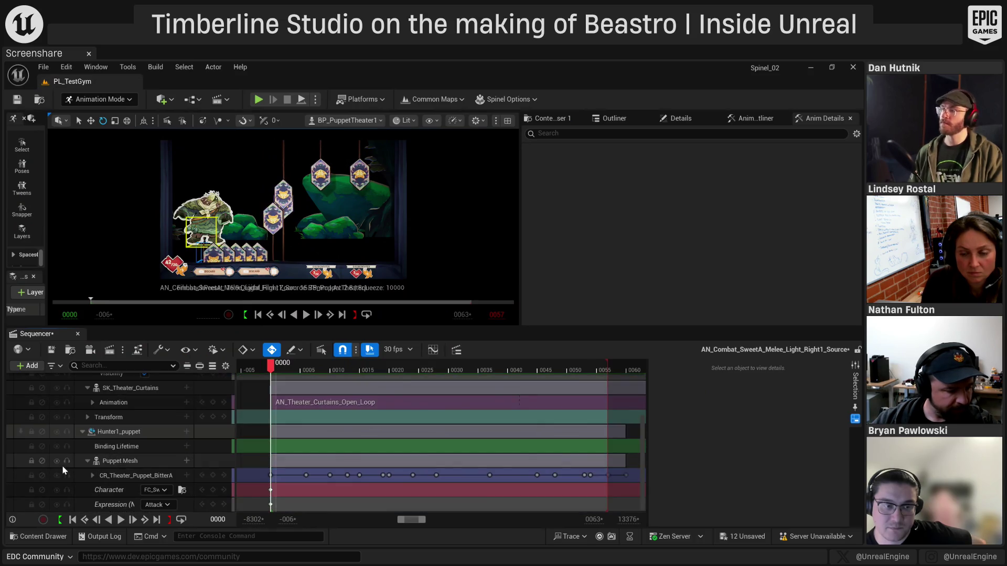
{"action": "left_click", "coordinate": [42, 476]}
{"action": "left_click", "coordinate": [42, 476]}
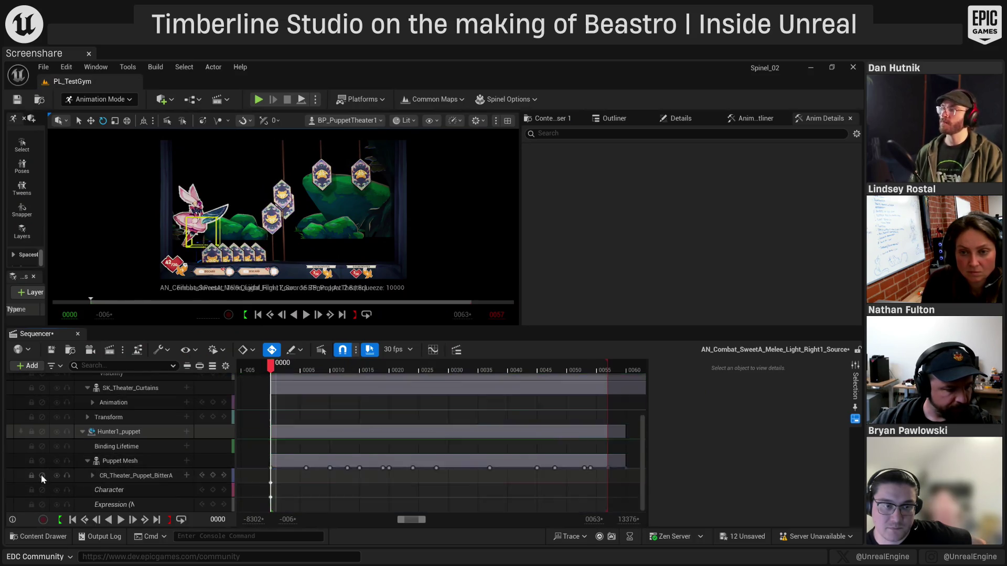
Scrub the melee swing between frames 0015 and 0050, then select stick_4_ctrl
{"action": "mouse_move", "coordinate": [276, 366]}
{"action": "left_mouse_down"}
{"action": "mouse_move", "coordinate": [574, 380]}
{"action": "mouse_move", "coordinate": [309, 402]}
{"action": "mouse_move", "coordinate": [360, 407]}
{"action": "left_mouse_up"}
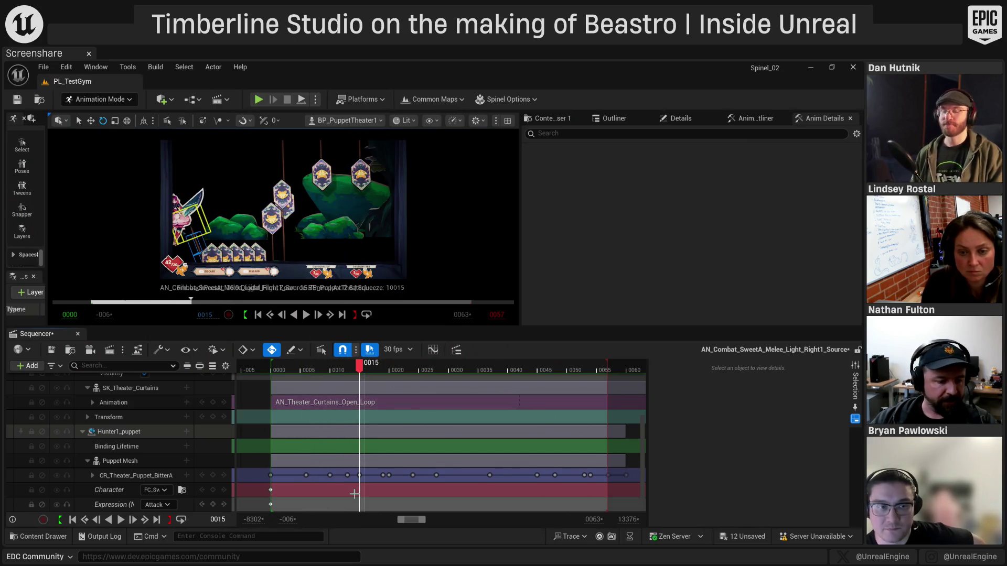
{"action": "mouse_move", "coordinate": [359, 369]}
{"action": "left_mouse_down"}
{"action": "mouse_move", "coordinate": [448, 375]}
{"action": "mouse_move", "coordinate": [500, 394]}
{"action": "left_mouse_up"}
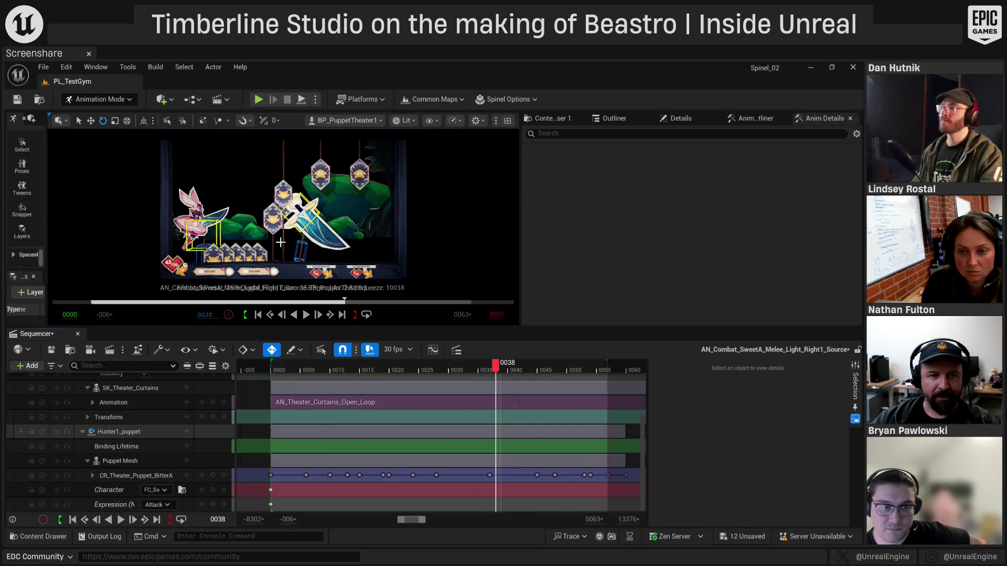
{"action": "mouse_move", "coordinate": [495, 367]}
{"action": "left_mouse_down"}
{"action": "mouse_move", "coordinate": [413, 370]}
{"action": "mouse_move", "coordinate": [552, 386]}
{"action": "mouse_move", "coordinate": [535, 388]}
{"action": "left_mouse_up"}
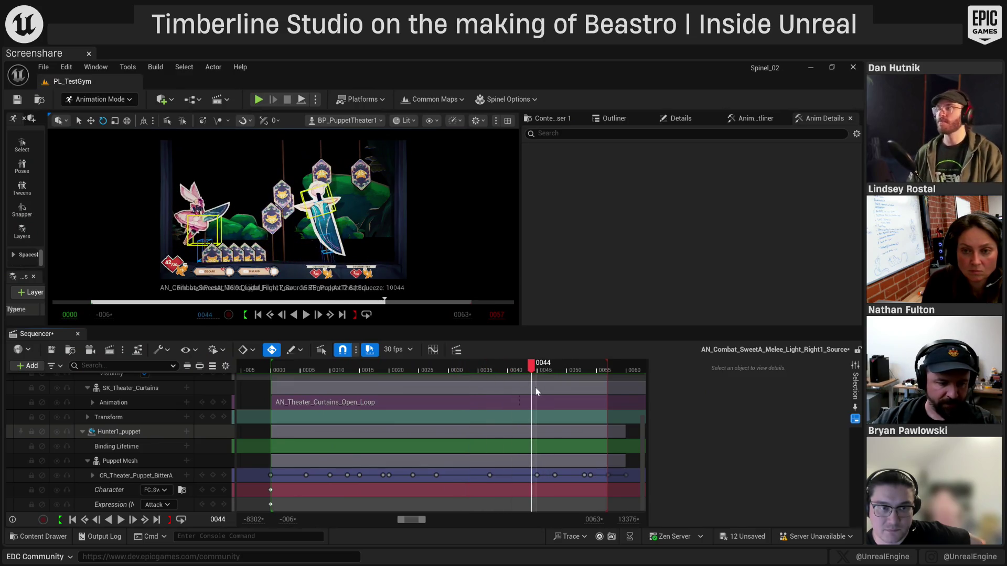
{"action": "left_click", "coordinate": [330, 196]}
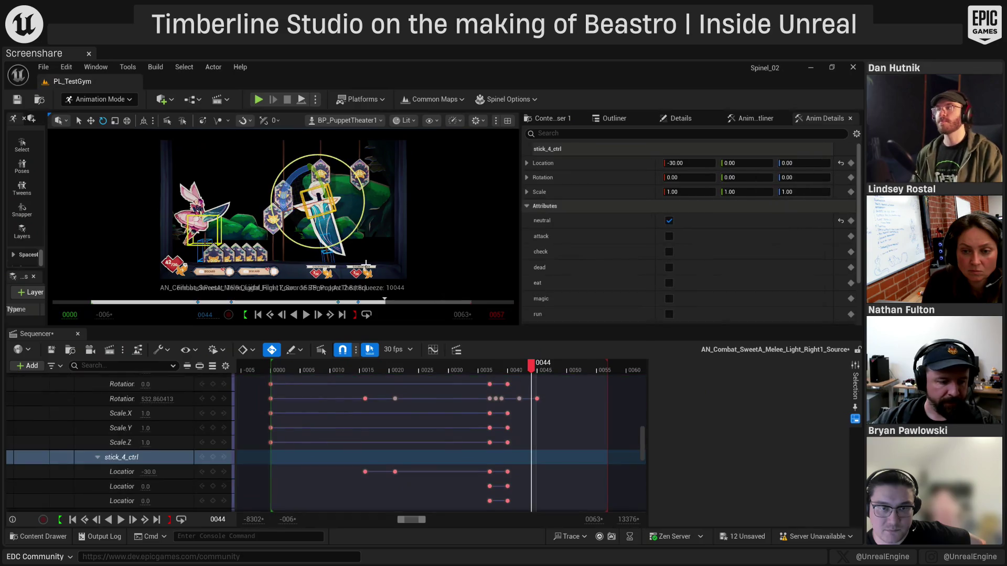
Open the Curve Editor and dock it beside Sequencer
{"action": "scroll", "coordinate": [132, 469], "scroll_direction": "down", "scroll_amount": 3}
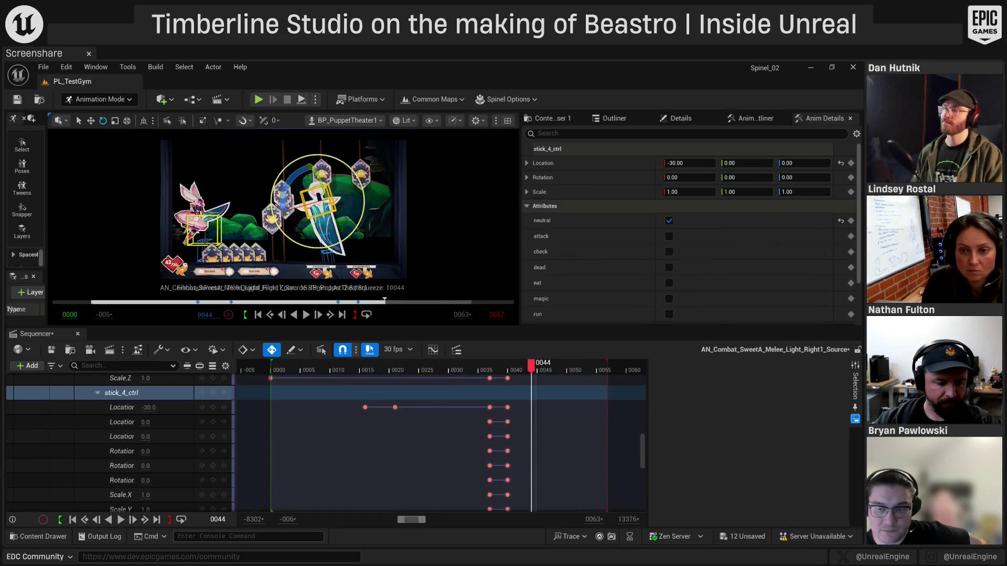
{"action": "scroll", "coordinate": [337, 445], "scroll_direction": "down", "scroll_amount": 2}
{"action": "scroll", "coordinate": [461, 449], "scroll_direction": "up", "scroll_amount": 2}
{"action": "scroll", "coordinate": [460, 445], "scroll_direction": "down", "scroll_amount": 2}
{"action": "scroll", "coordinate": [529, 450], "scroll_direction": "up", "scroll_amount": 5}
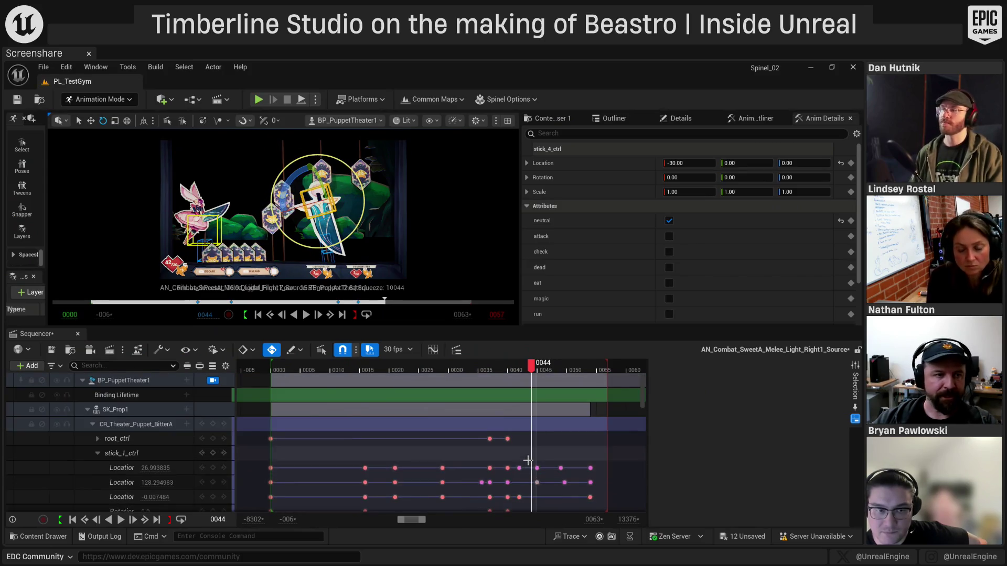
{"action": "scroll", "coordinate": [519, 448], "scroll_direction": "down", "scroll_amount": 3}
{"action": "scroll", "coordinate": [511, 449], "scroll_direction": "down", "scroll_amount": 5}
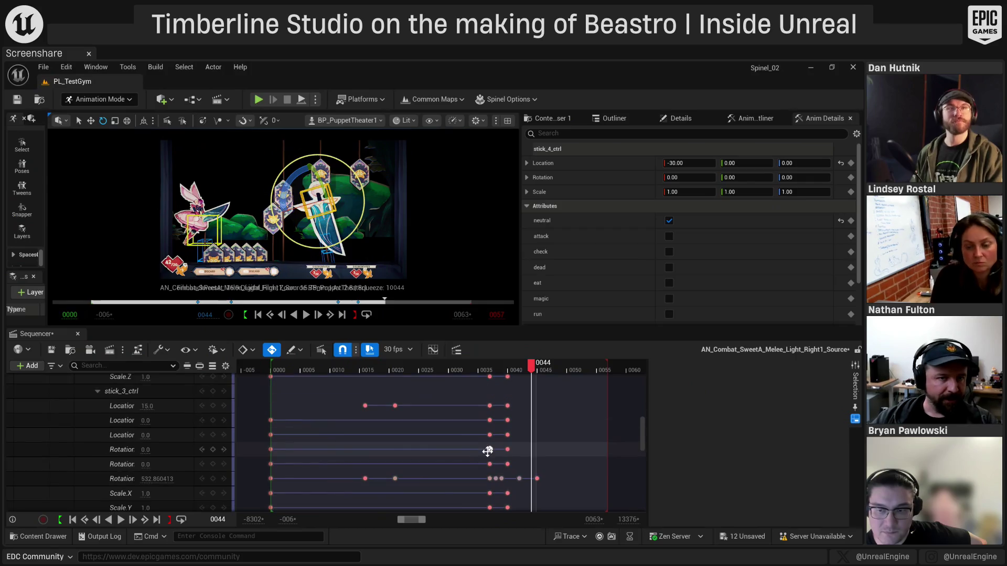
{"action": "scroll", "coordinate": [465, 470], "scroll_direction": "up", "scroll_amount": 10}
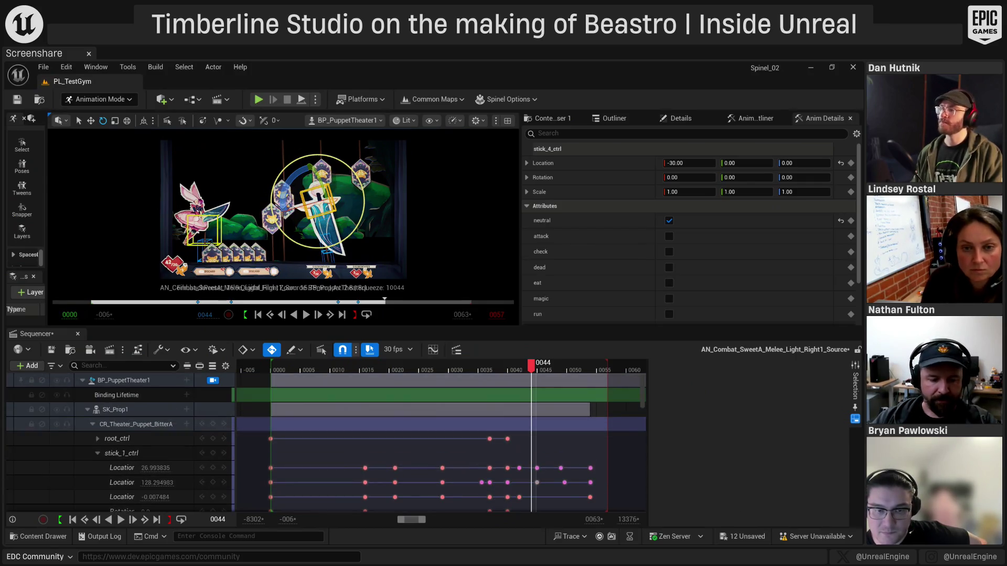
{"action": "left_click", "coordinate": [433, 348]}
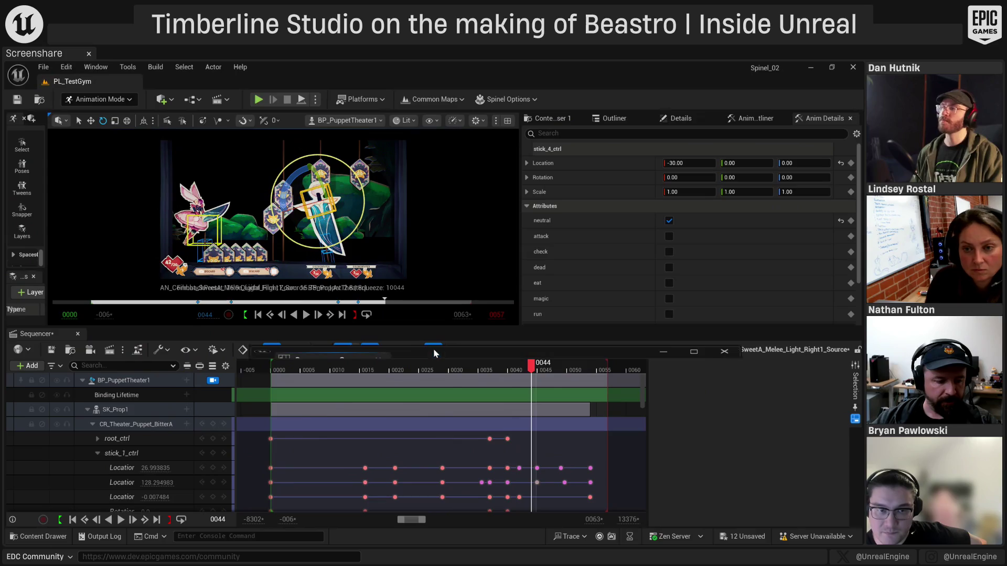
{"action": "mouse_move", "coordinate": [310, 359]}
{"action": "left_mouse_down"}
{"action": "mouse_move", "coordinate": [524, 404]}
{"action": "mouse_move", "coordinate": [725, 430]}
{"action": "mouse_move", "coordinate": [690, 397]}
{"action": "mouse_move", "coordinate": [697, 404]}
{"action": "left_mouse_up"}
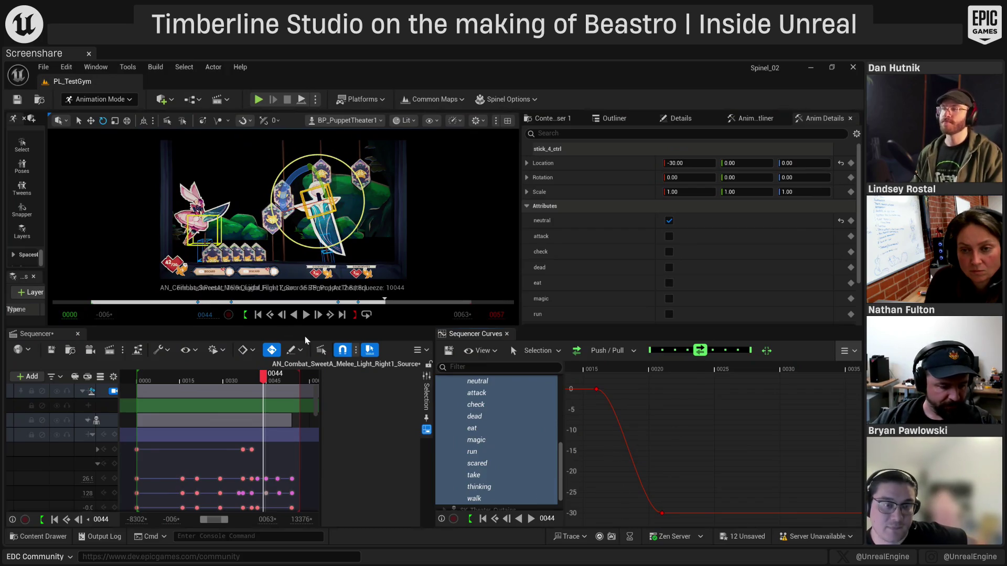
At frame 0027, rotate stick_4_ctrl to a Z rotation of -126.45
{"action": "mouse_move", "coordinate": [264, 377]}
{"action": "left_mouse_down"}
{"action": "mouse_move", "coordinate": [289, 378]}
{"action": "mouse_move", "coordinate": [219, 381]}
{"action": "left_mouse_up"}
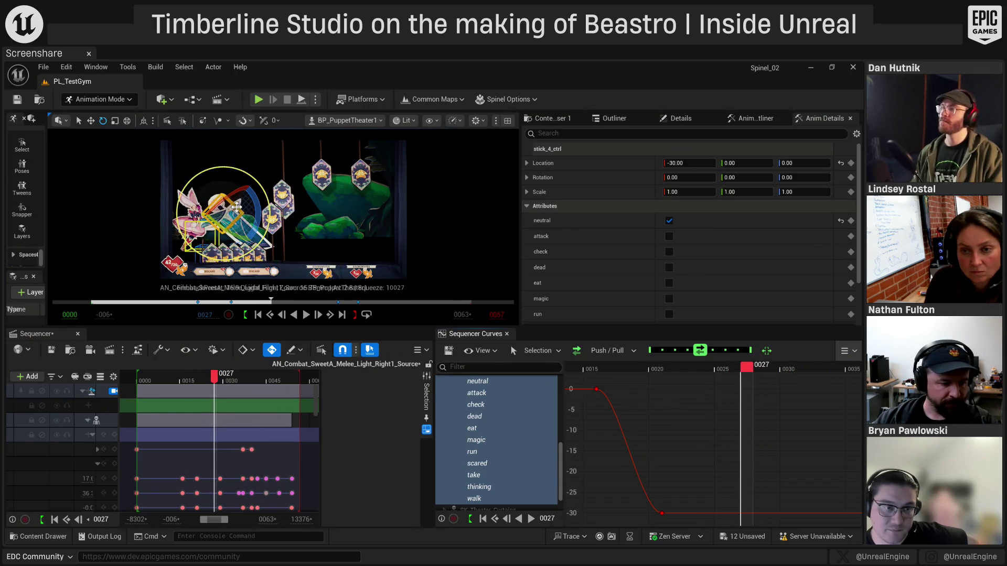
{"action": "left_click_drag", "start_coordinate": [259, 209], "coordinate": [280, 228]}
{"action": "scroll", "coordinate": [210, 419], "scroll_direction": "down", "scroll_amount": 3}
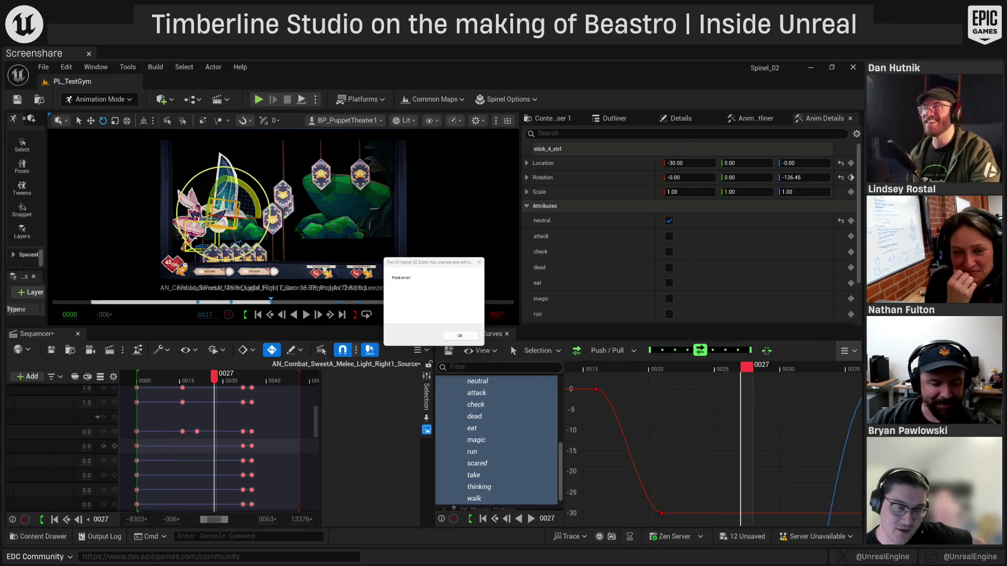
Dismiss the Fatal error crash dialog
{"action": "left_click", "coordinate": [460, 336]}
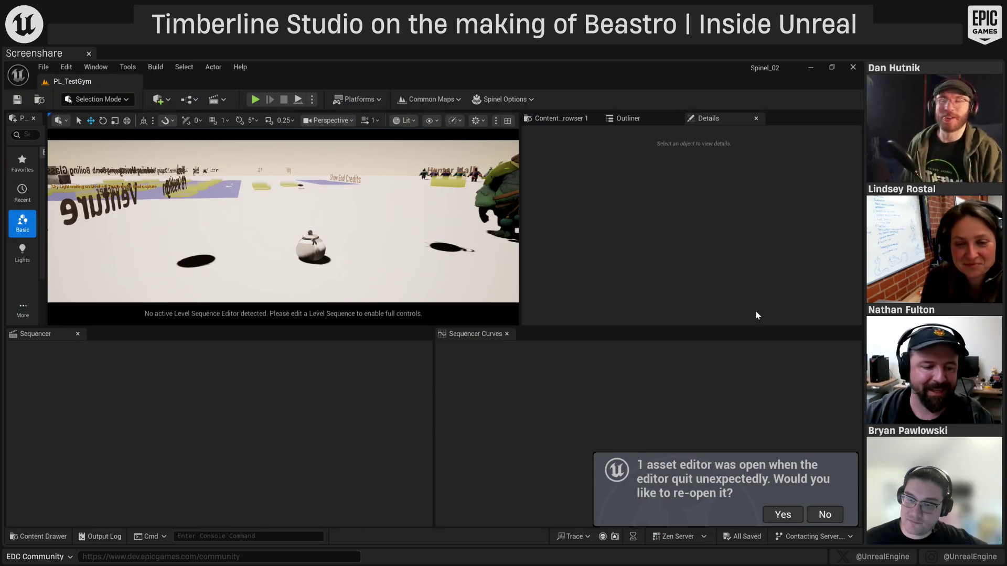
Re-open the lost asset editor, widen the track column, and view through BP_PuppetTheater1's camera
{"action": "left_click", "coordinate": [783, 516]}
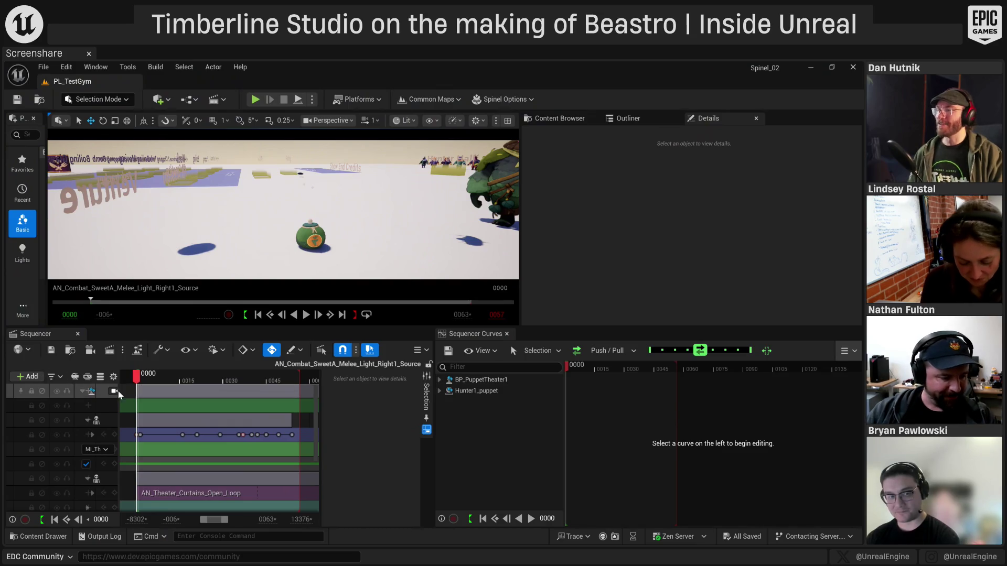
{"action": "mouse_move", "coordinate": [337, 203]}
{"action": "left_mouse_down"}
{"action": "mouse_move", "coordinate": [307, 204]}
{"action": "mouse_move", "coordinate": [386, 198]}
{"action": "mouse_move", "coordinate": [215, 212]}
{"action": "left_mouse_up"}
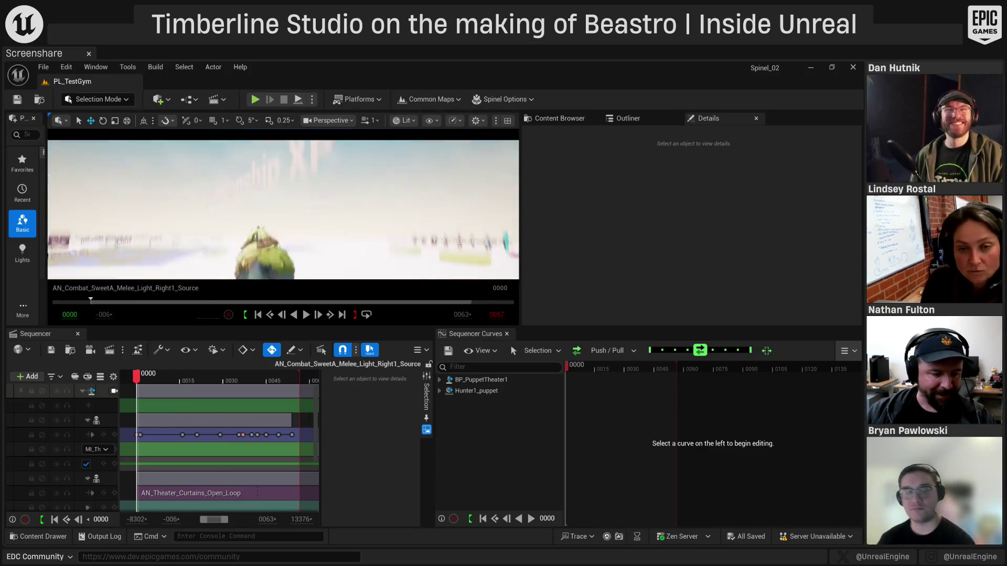
{"action": "left_click_drag", "start_coordinate": [114, 392], "coordinate": [132, 388]}
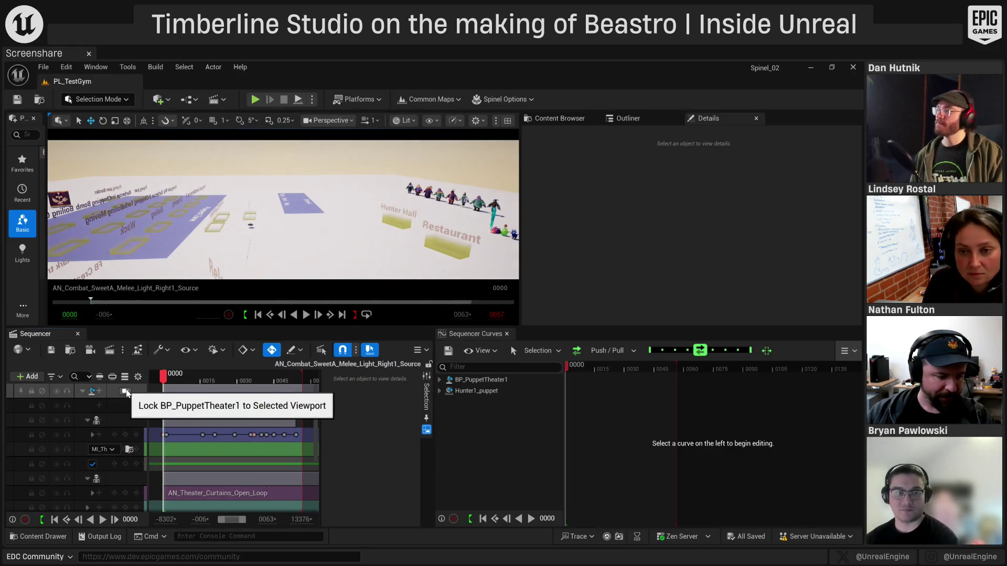
{"action": "left_click", "coordinate": [127, 392]}
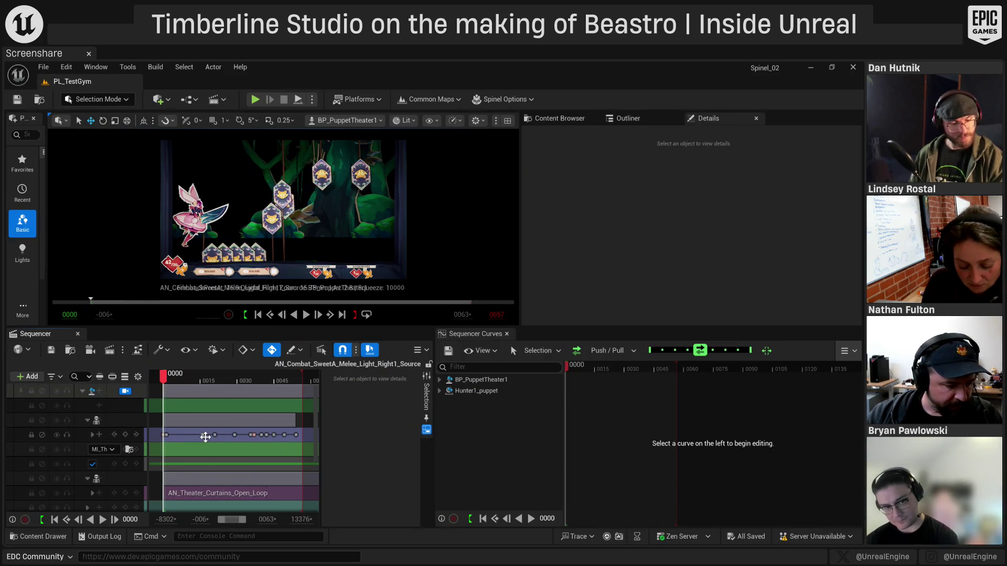
{"action": "left_click", "coordinate": [204, 435]}
{"action": "key", "text": "space"}
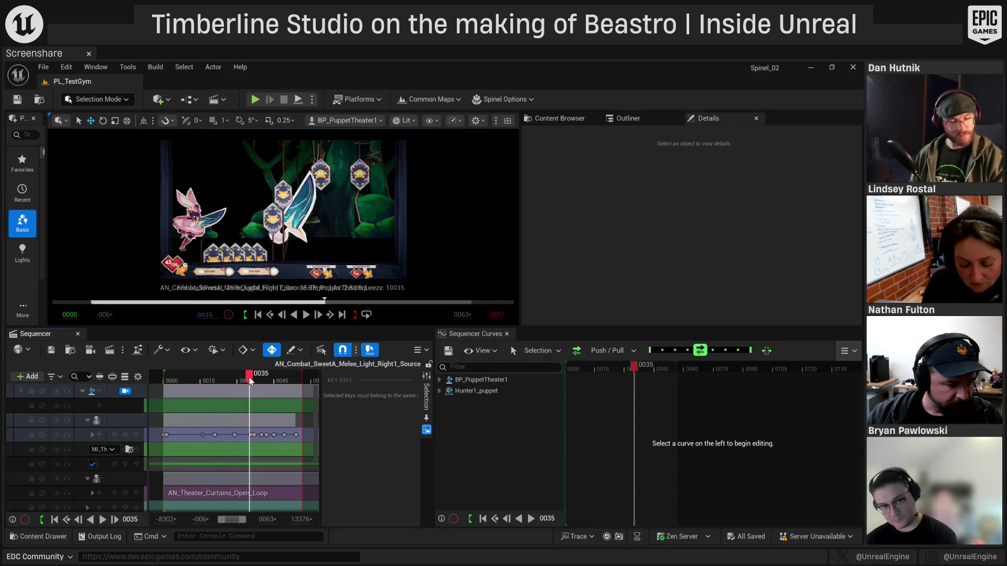
Expand the CR_Theater_Puppet_BitterA track and scrub from frame 0021 to 0028
{"action": "right_click", "coordinate": [333, 209]}
{"action": "type", "text": "g"}
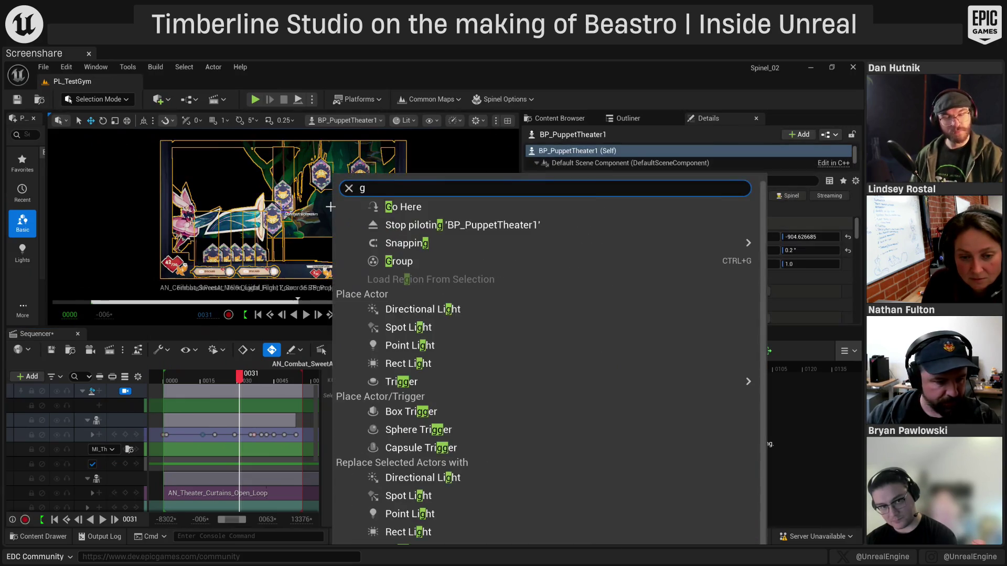
{"action": "key", "text": "Escape"}
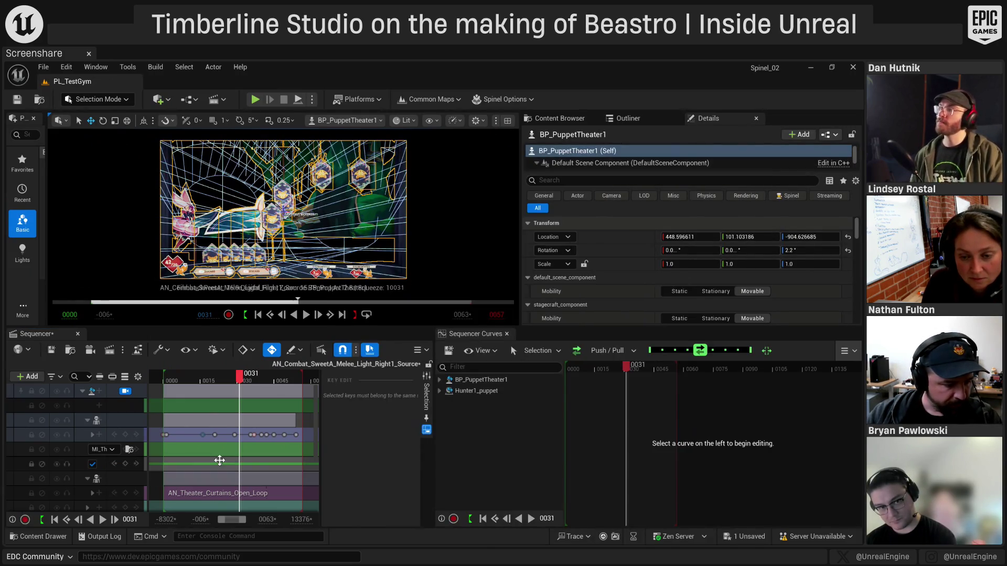
{"action": "left_click", "coordinate": [93, 435]}
{"action": "scroll", "coordinate": [135, 477], "scroll_direction": "down", "scroll_amount": 3}
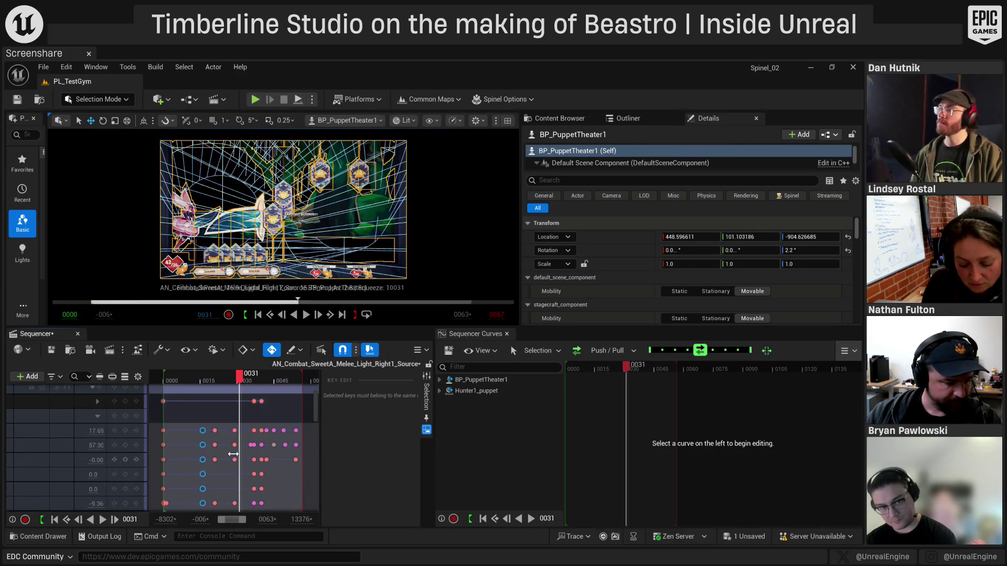
{"action": "left_click", "coordinate": [216, 432]}
{"action": "mouse_move", "coordinate": [211, 374]}
{"action": "left_mouse_down"}
{"action": "mouse_move", "coordinate": [248, 374]}
{"action": "mouse_move", "coordinate": [232, 374]}
{"action": "left_mouse_up"}
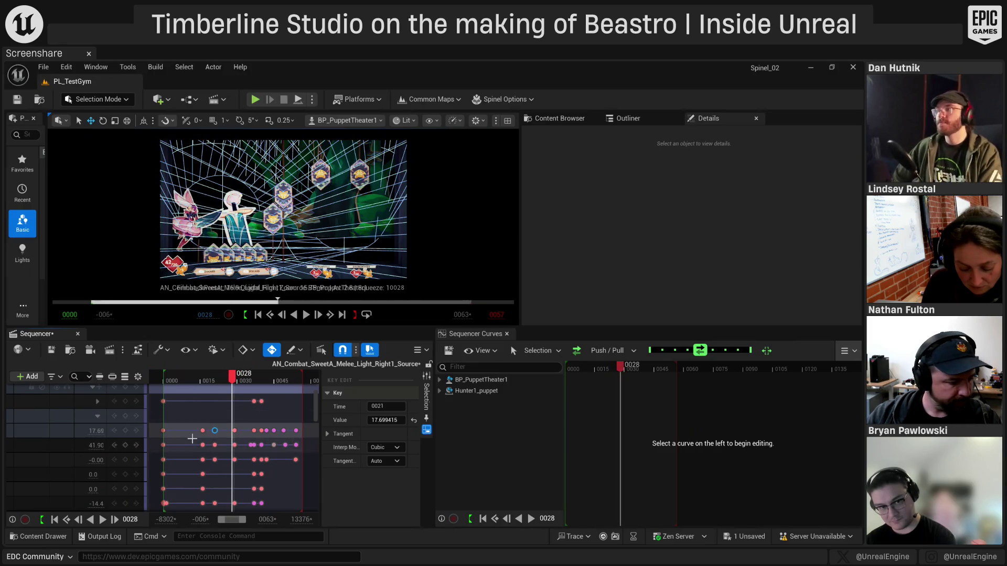
{"action": "scroll", "coordinate": [113, 435], "scroll_direction": "up", "scroll_amount": 2}
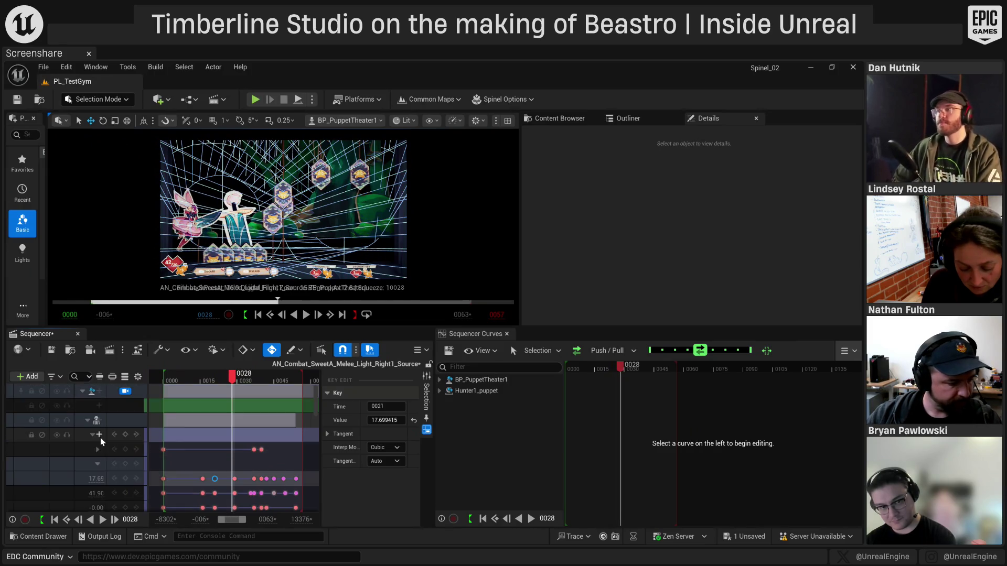
Toggle the track's deactivate switch and show stick_1_ctrl's Scale.X curve with Sequencer widened
{"action": "left_click", "coordinate": [42, 434]}
{"action": "left_click", "coordinate": [42, 434]}
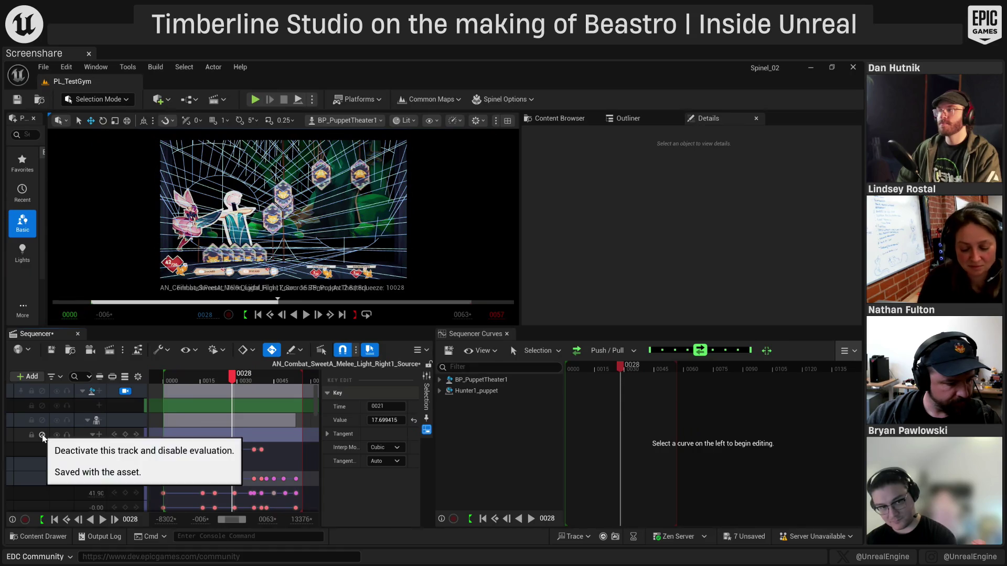
{"action": "left_click", "coordinate": [93, 436]}
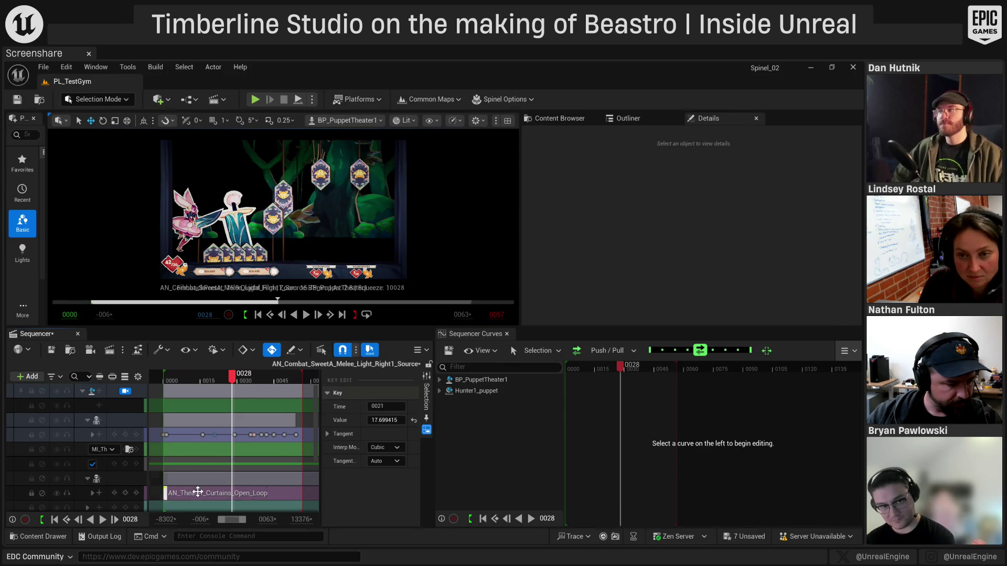
{"action": "left_click", "coordinate": [92, 435]}
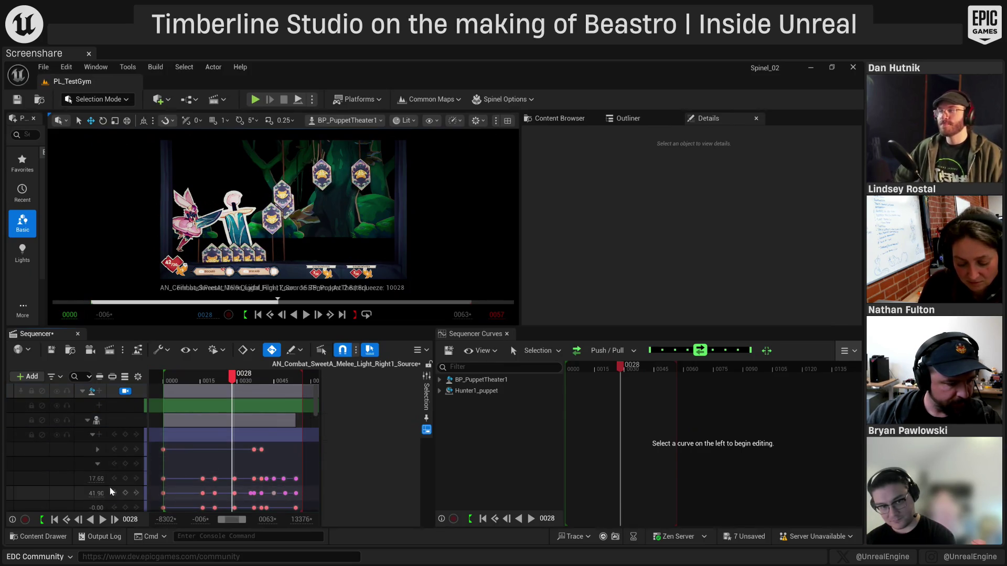
{"action": "scroll", "coordinate": [61, 476], "scroll_direction": "down", "scroll_amount": 5}
{"action": "scroll", "coordinate": [59, 475], "scroll_direction": "up", "scroll_amount": 3}
{"action": "left_click", "coordinate": [59, 455]}
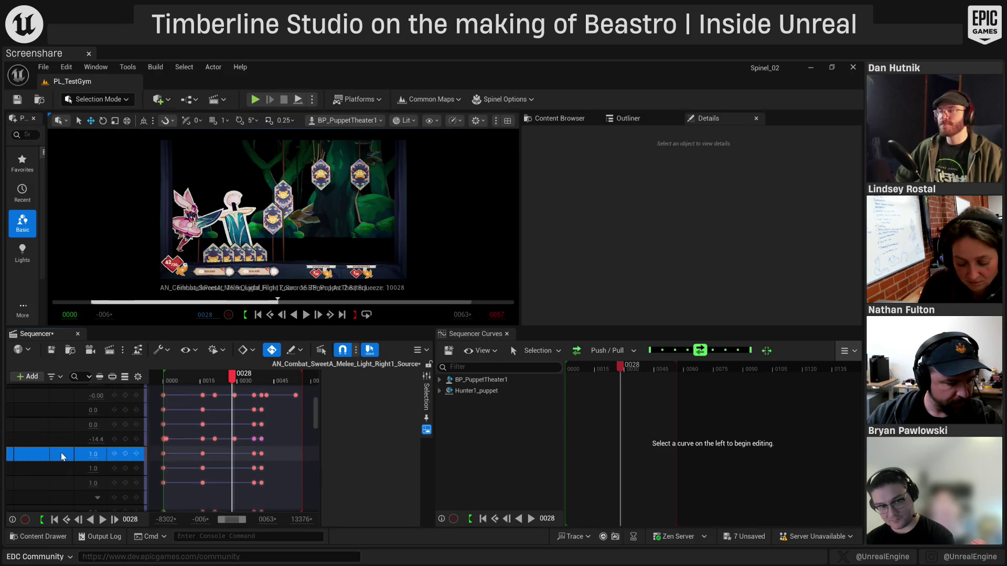
{"action": "left_click_drag", "start_coordinate": [439, 481], "coordinate": [672, 462]}
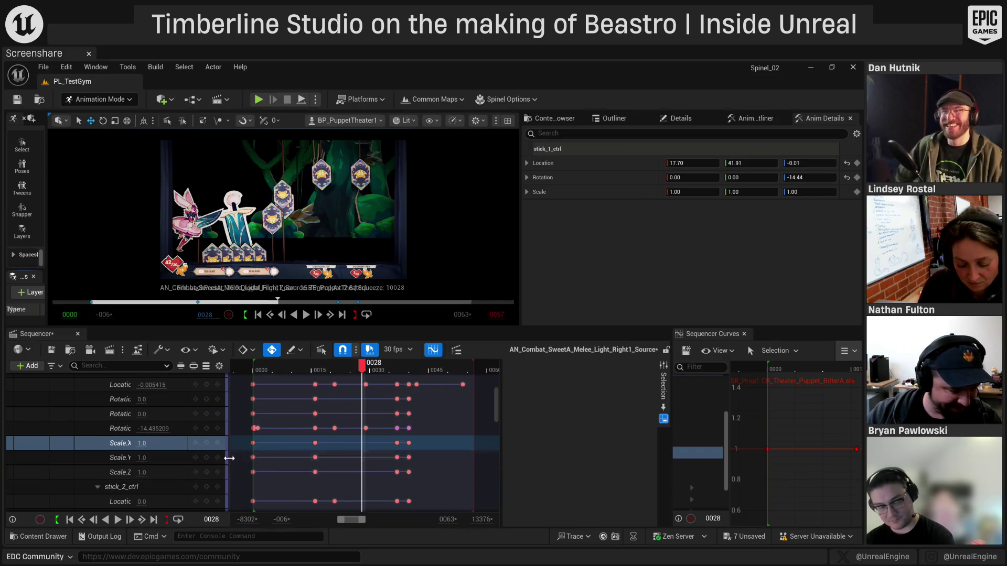
Widen the track names, show all stick_1_ctrl curves, and scrub from frame 0028 to 0033
{"action": "left_click_drag", "start_coordinate": [225, 465], "coordinate": [292, 472]}
{"action": "scroll", "coordinate": [104, 457], "scroll_direction": "up", "scroll_amount": 4}
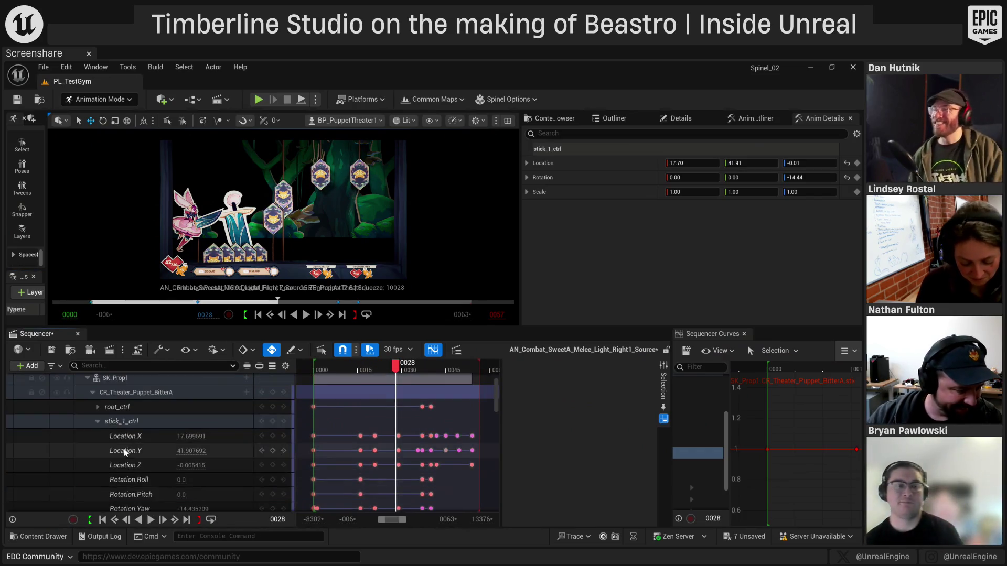
{"action": "left_click", "coordinate": [121, 421]}
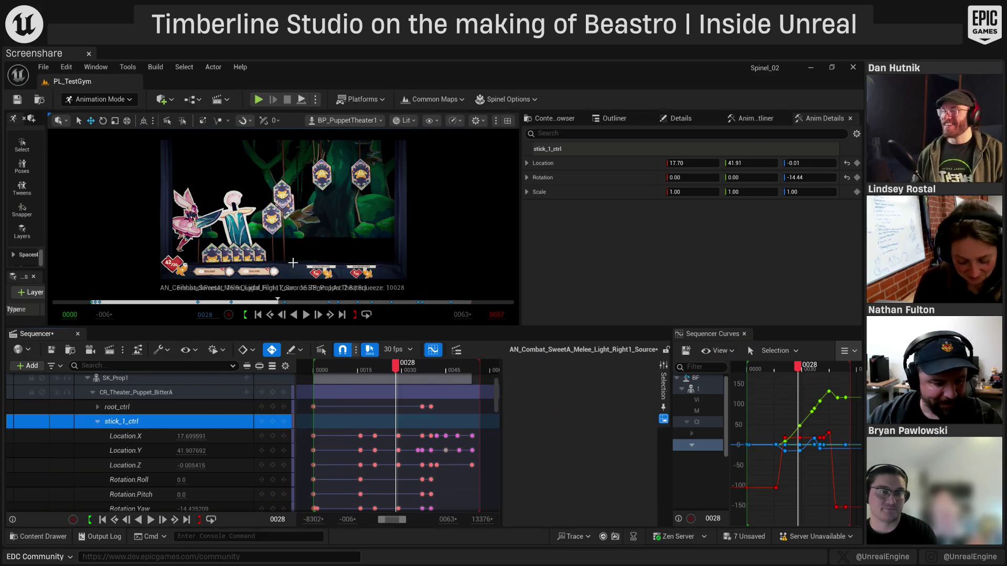
{"action": "mouse_move", "coordinate": [396, 363]}
{"action": "left_mouse_down"}
{"action": "mouse_move", "coordinate": [369, 364]}
{"action": "mouse_move", "coordinate": [417, 371]}
{"action": "left_mouse_up"}
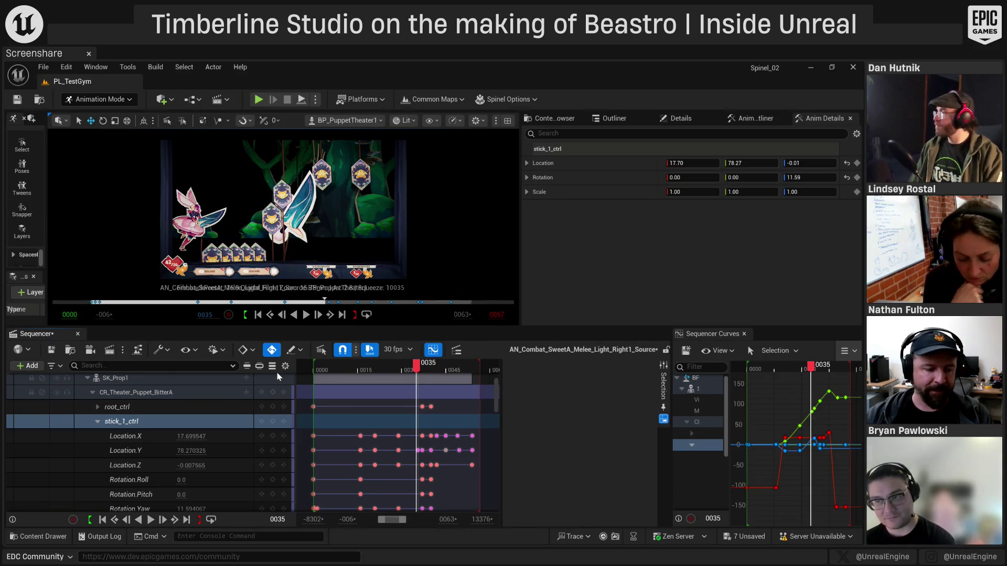
{"action": "mouse_move", "coordinate": [417, 367]}
{"action": "left_mouse_down"}
{"action": "mouse_move", "coordinate": [405, 370]}
{"action": "mouse_move", "coordinate": [413, 371]}
{"action": "left_mouse_up"}
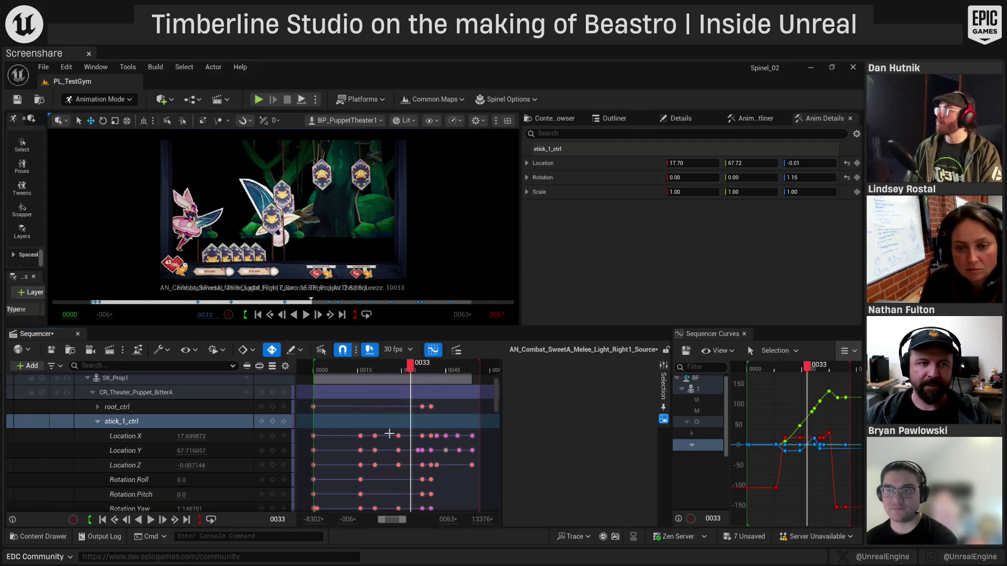
{"action": "scroll", "coordinate": [139, 425], "scroll_direction": "up", "scroll_amount": 2}
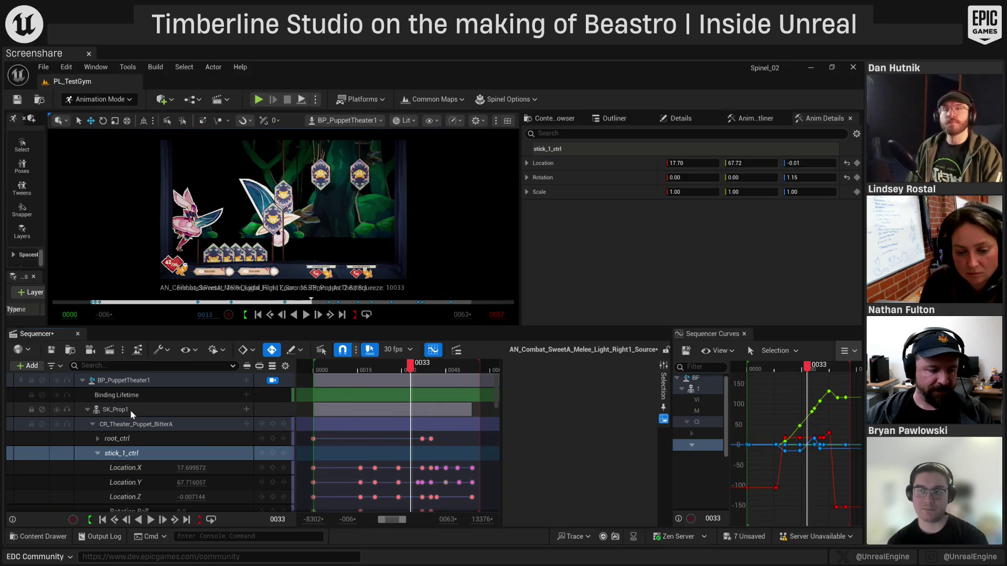
{"action": "right_click", "coordinate": [128, 414]}
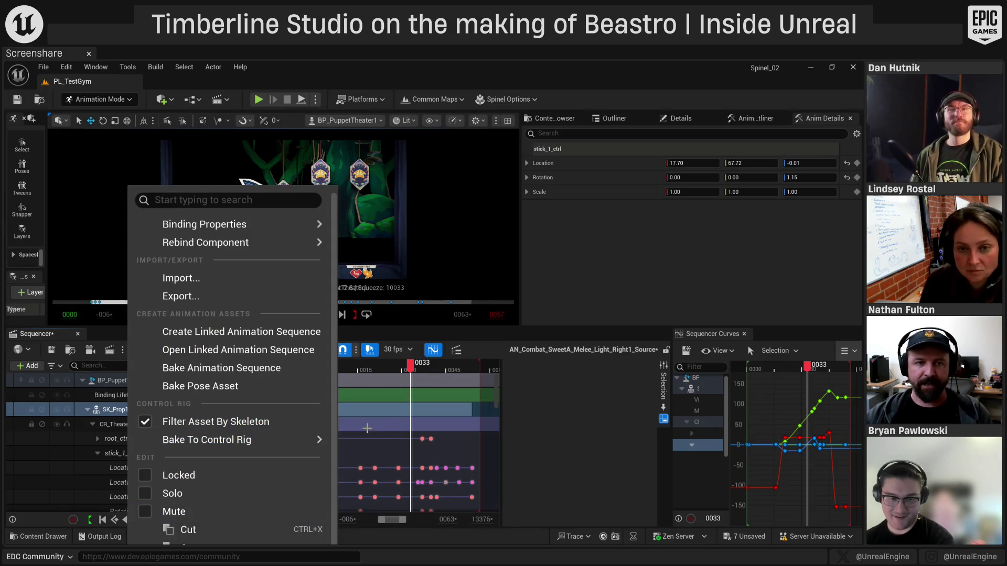
{"action": "left_click", "coordinate": [204, 356]}
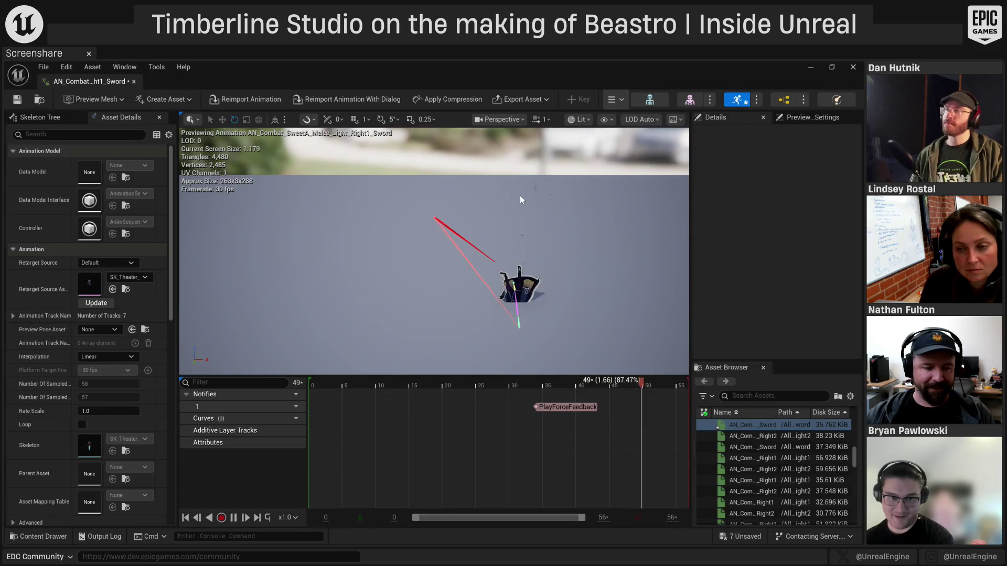
{"action": "left_click_drag", "start_coordinate": [520, 200], "coordinate": [435, 264]}
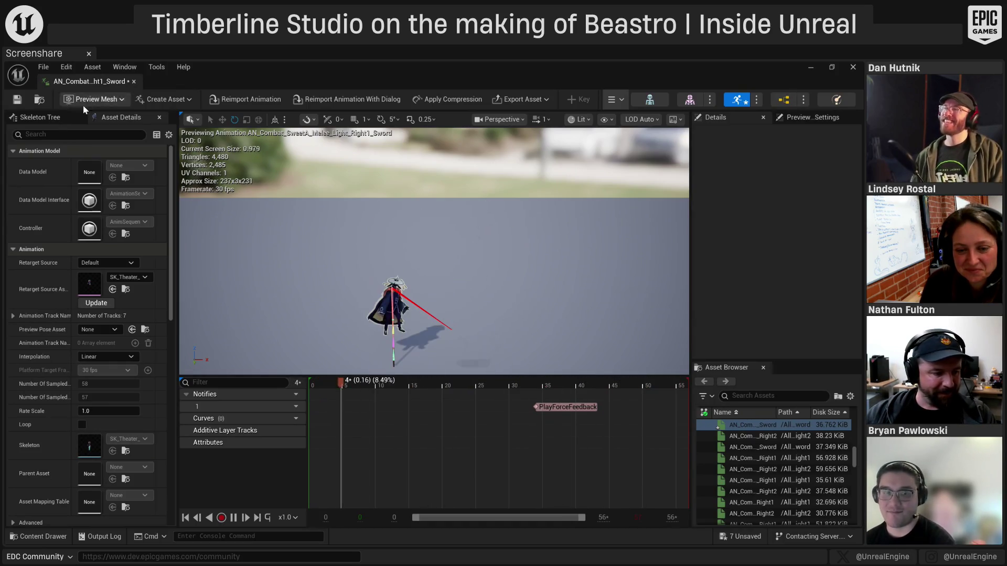
{"action": "left_click", "coordinate": [134, 82]}
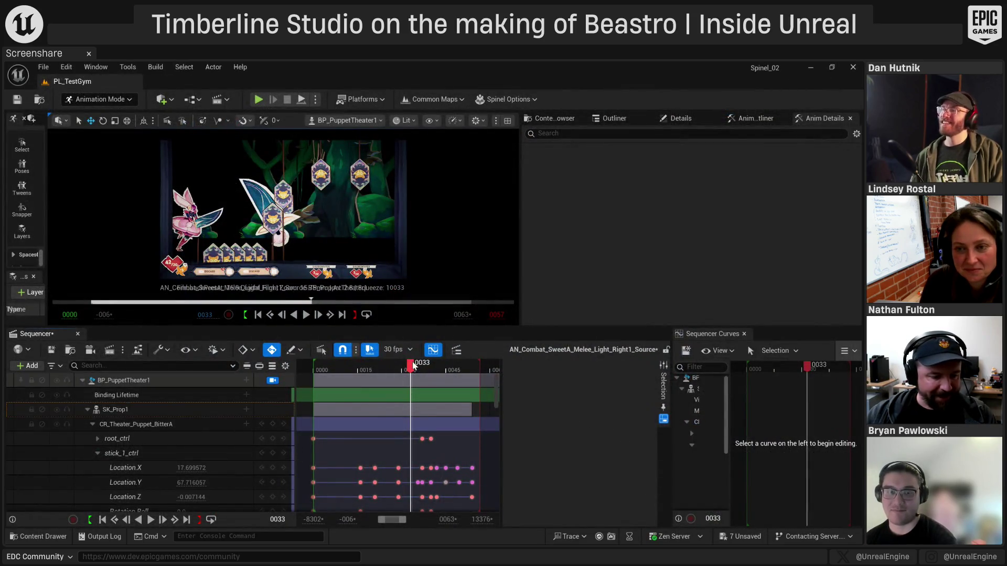
Key stick_1_ctrl's Location.X to 92 at frame 32
{"action": "left_click_drag", "start_coordinate": [413, 366], "coordinate": [407, 366]}
{"action": "left_click", "coordinate": [184, 468]}
{"action": "type", "text": "92"}
{"action": "key", "text": "Return"}
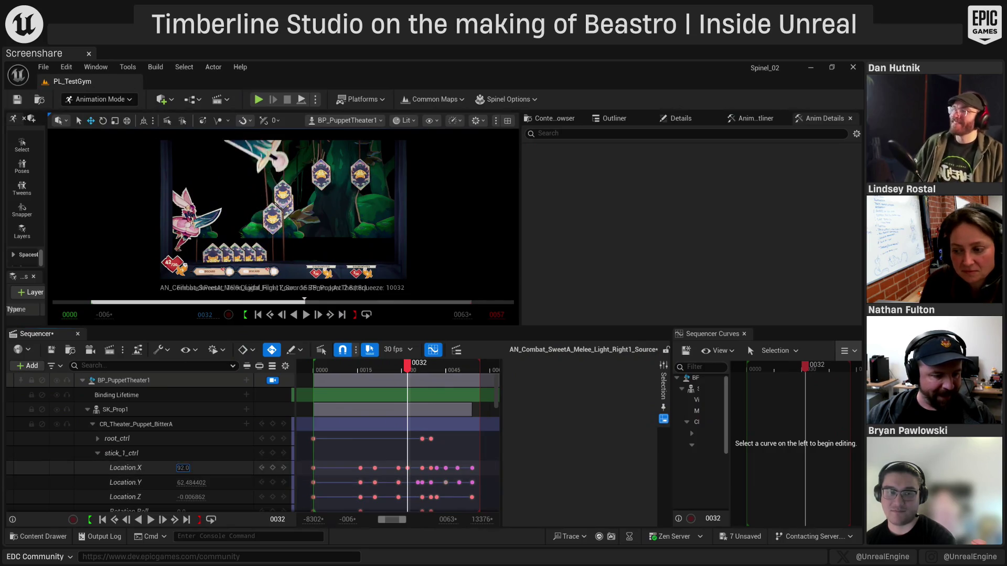
Review the swing from frame 28 to 43 and save the melee sequence
{"action": "left_click", "coordinate": [399, 369]}
{"action": "left_click_drag", "start_coordinate": [399, 368], "coordinate": [411, 371]}
{"action": "left_click_drag", "start_coordinate": [424, 371], "coordinate": [441, 371]}
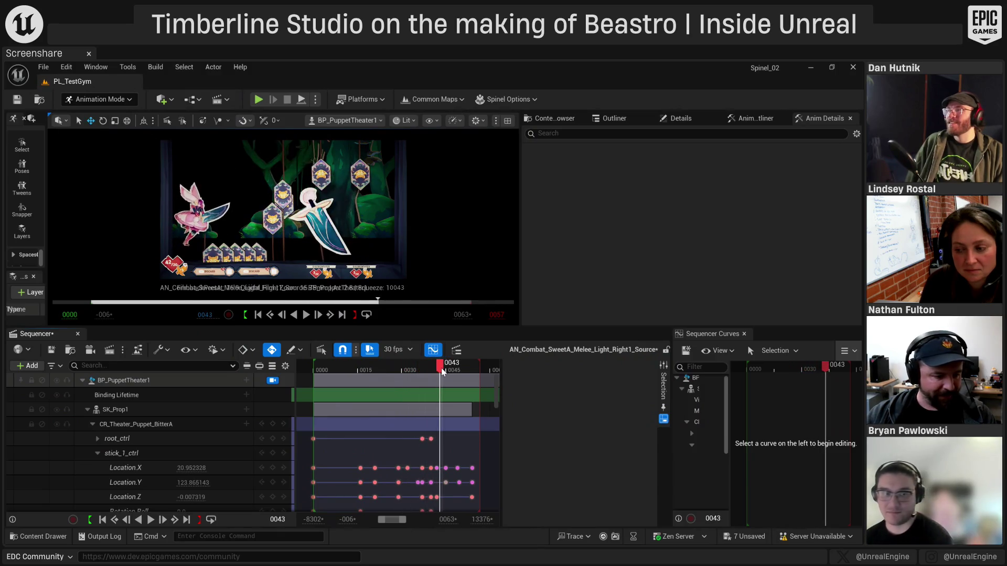
{"action": "left_click", "coordinate": [52, 350]}
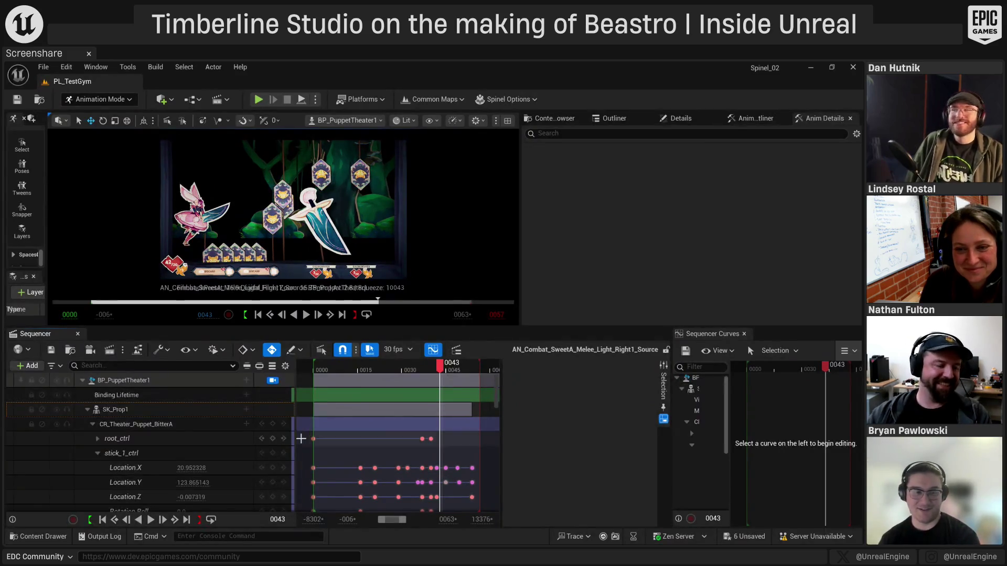
{"action": "right_click", "coordinate": [119, 410]}
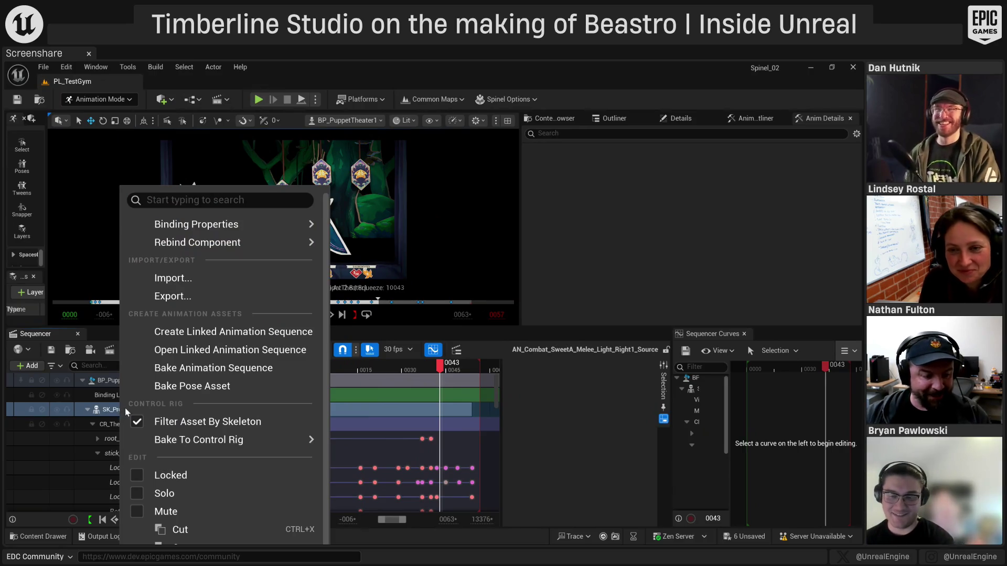
Open SK_Prop1's linked AN_Combat_SweetA_Melee_Light_Right1_Sword animation sequence
{"action": "left_click", "coordinate": [190, 356]}
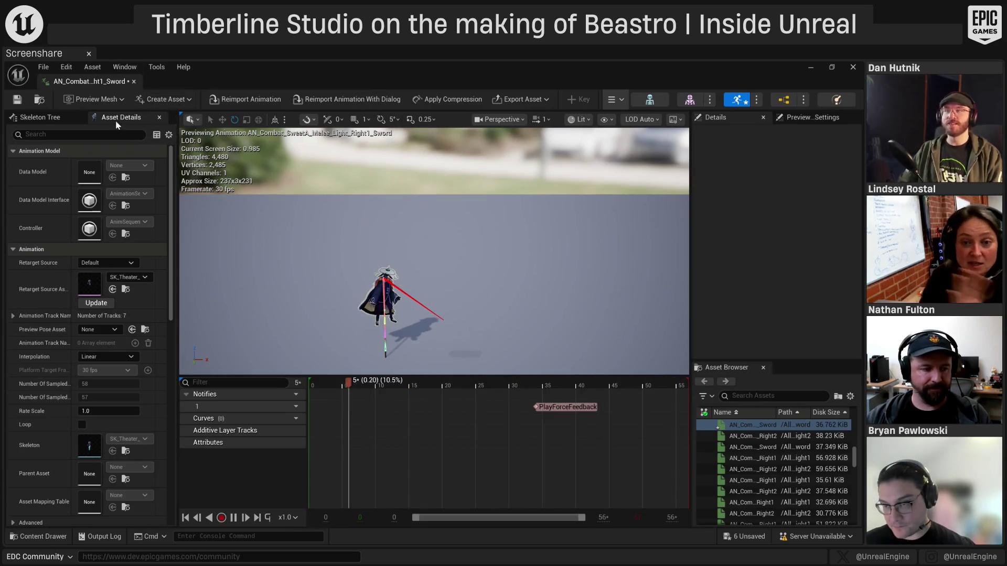
Close the Sword animation and delete stick_1_ctrl's Location.X key at frame 32
{"action": "left_click", "coordinate": [134, 82]}
{"action": "left_click_drag", "start_coordinate": [443, 369], "coordinate": [411, 372]}
{"action": "left_click", "coordinate": [408, 469]}
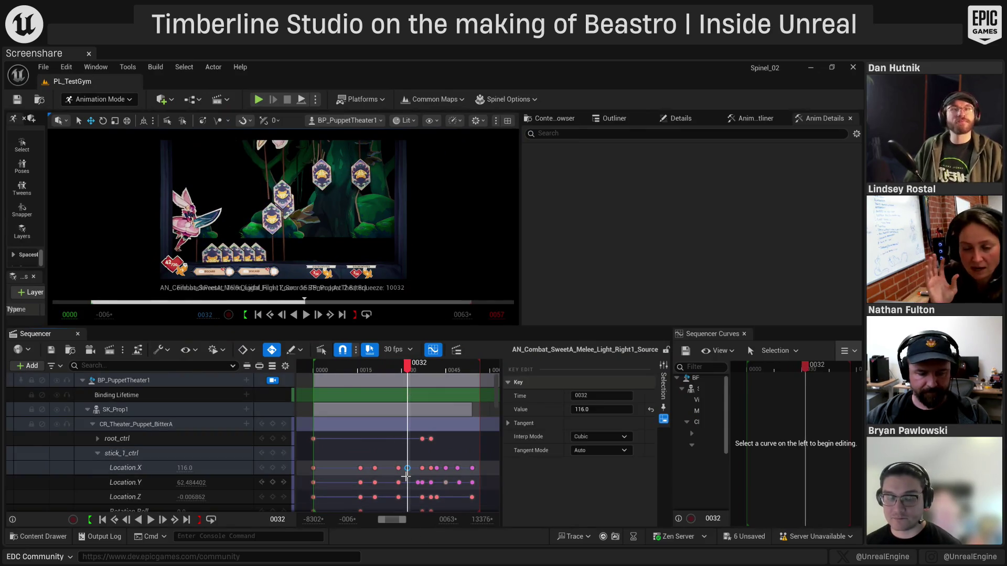
{"action": "key", "text": "Delete"}
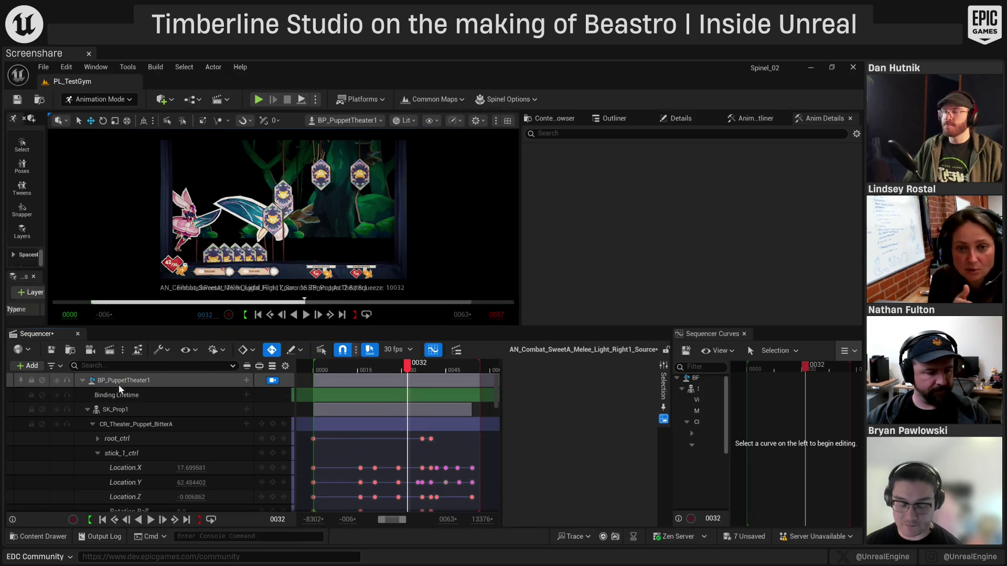
Select stick_1_ctrl, unlock the sequence camera, and frame and orbit around the control
{"action": "left_click", "coordinate": [118, 380]}
{"action": "left_click", "coordinate": [118, 411]}
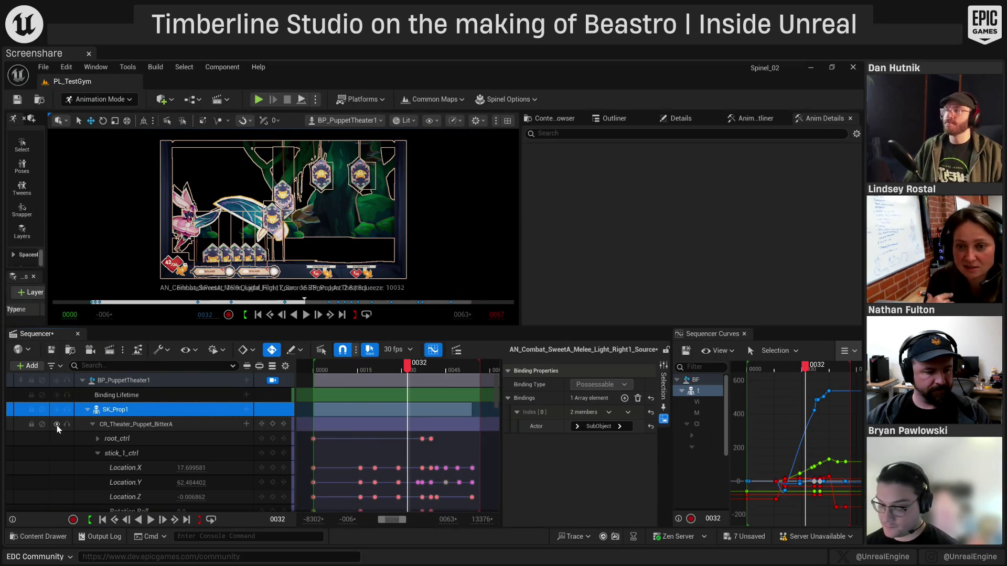
{"action": "left_click", "coordinate": [143, 451]}
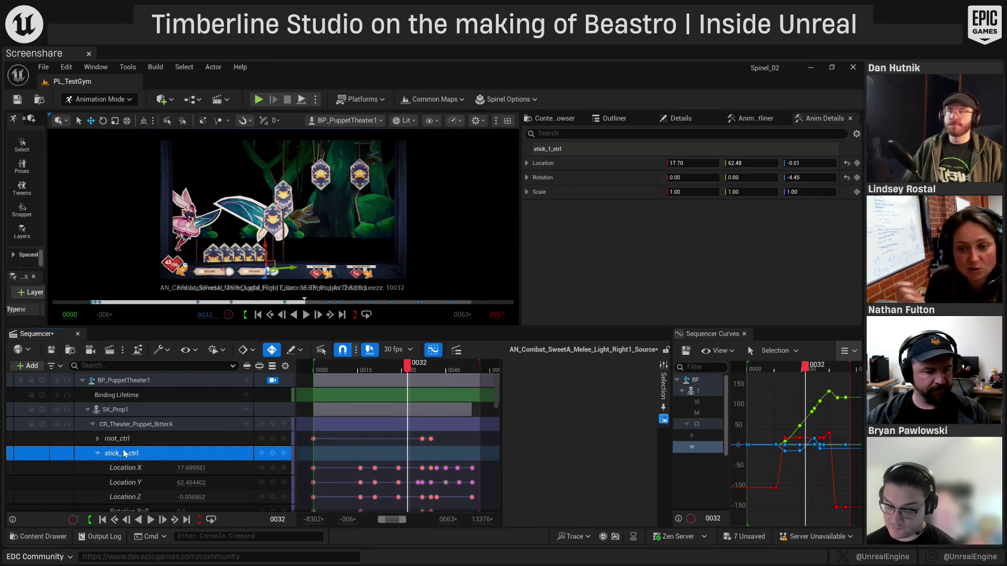
{"action": "left_click", "coordinate": [272, 379]}
{"action": "key", "text": "f"}
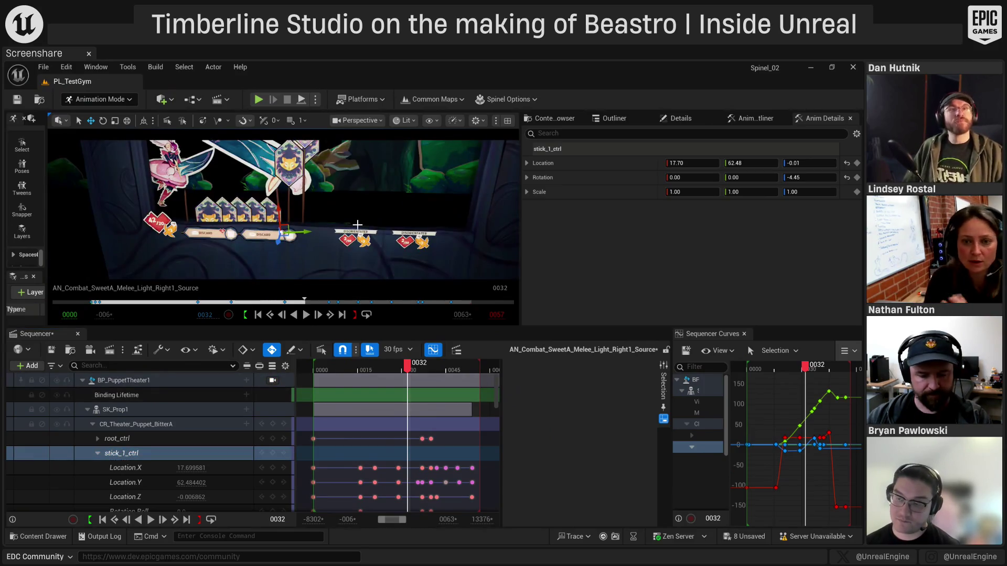
{"action": "key", "text": "f"}
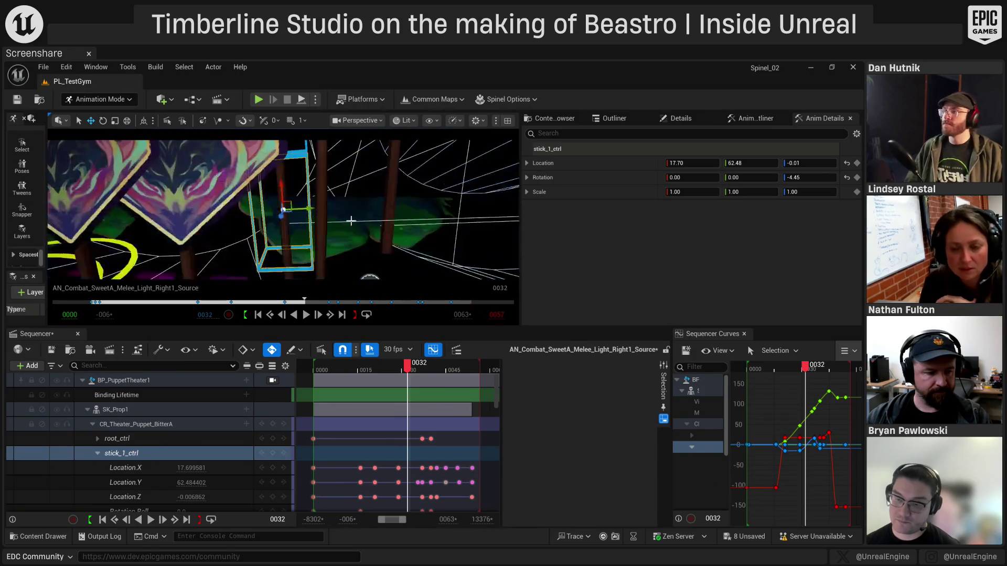
{"action": "mouse_move", "coordinate": [403, 218]}
{"action": "left_mouse_down"}
{"action": "mouse_move", "coordinate": [303, 247]}
{"action": "mouse_move", "coordinate": [373, 220]}
{"action": "mouse_move", "coordinate": [329, 235]}
{"action": "left_mouse_up"}
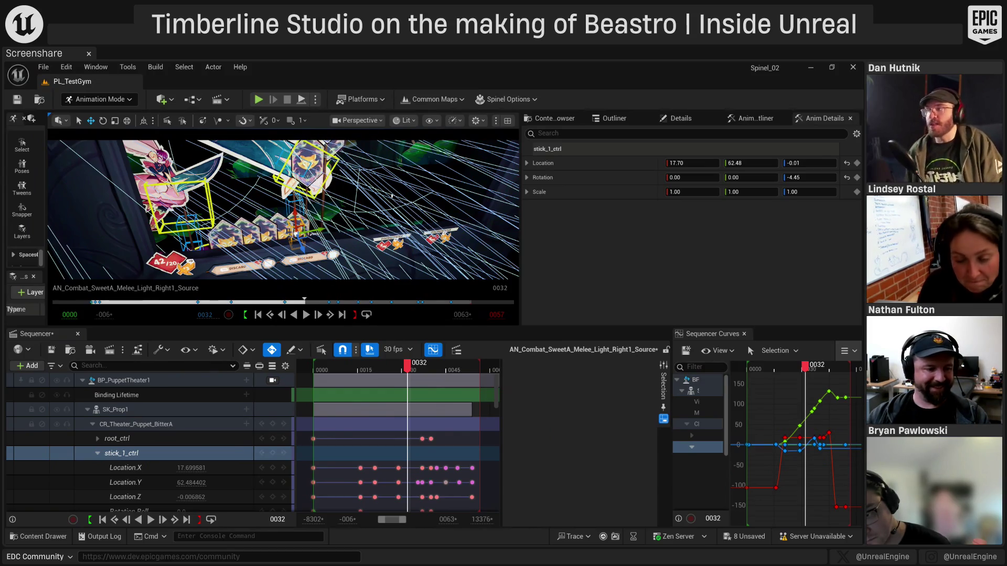
{"action": "left_click", "coordinate": [391, 202]}
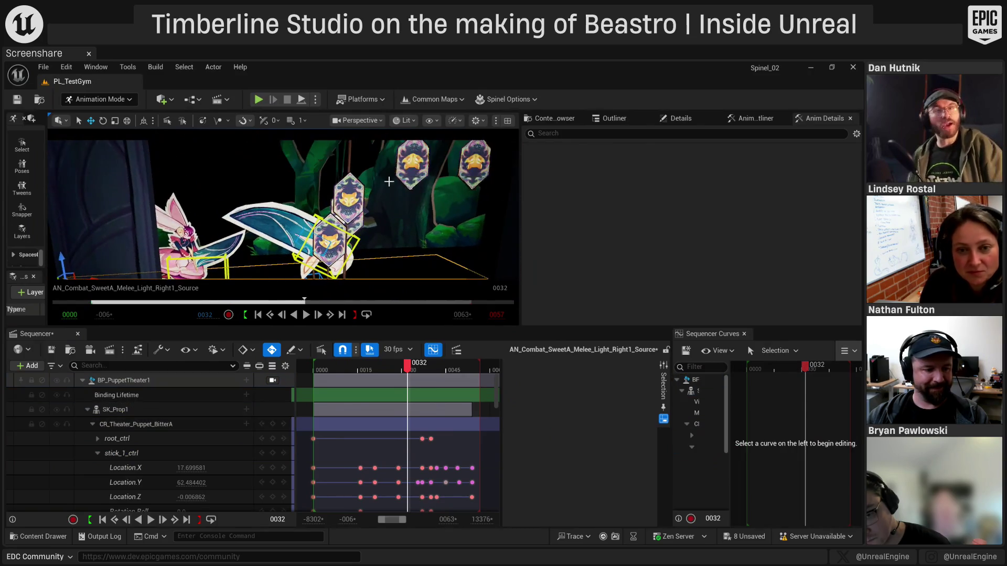
Select BP_PuppetTheater1 to show its binding properties and orbit around the theater
{"action": "left_click", "coordinate": [410, 220]}
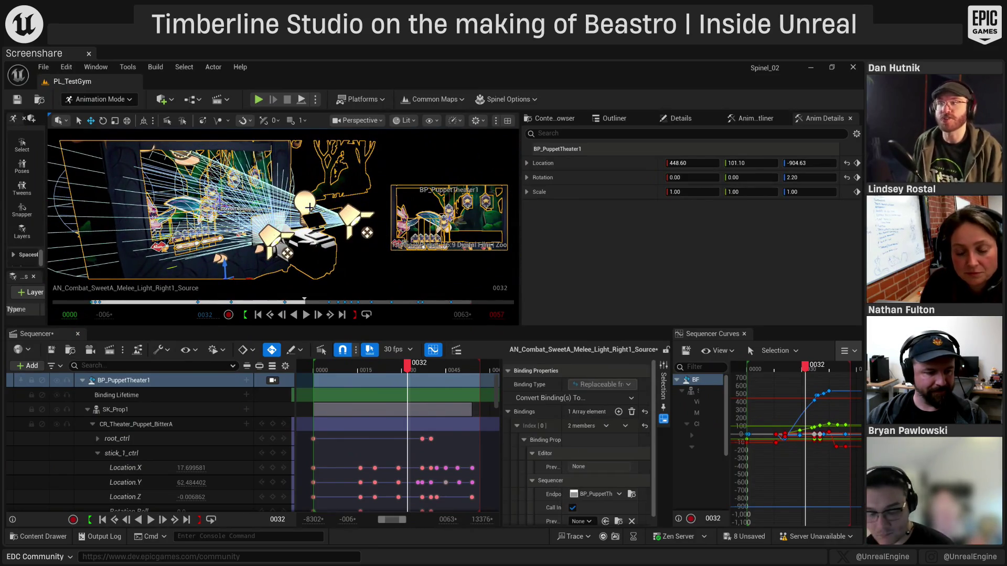
{"action": "left_click_drag", "start_coordinate": [272, 209], "coordinate": [281, 175]}
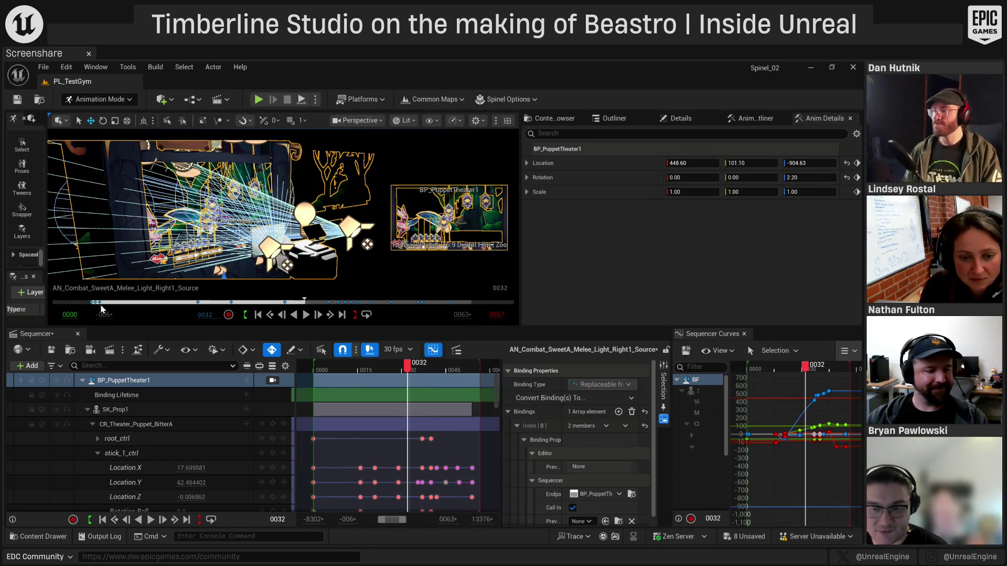
Close Sequencer, open CR_Theater_Puppet_BitterA from the Demo collection, and frame its Forwards and Backwards Solve chains
{"action": "left_click", "coordinate": [78, 334]}
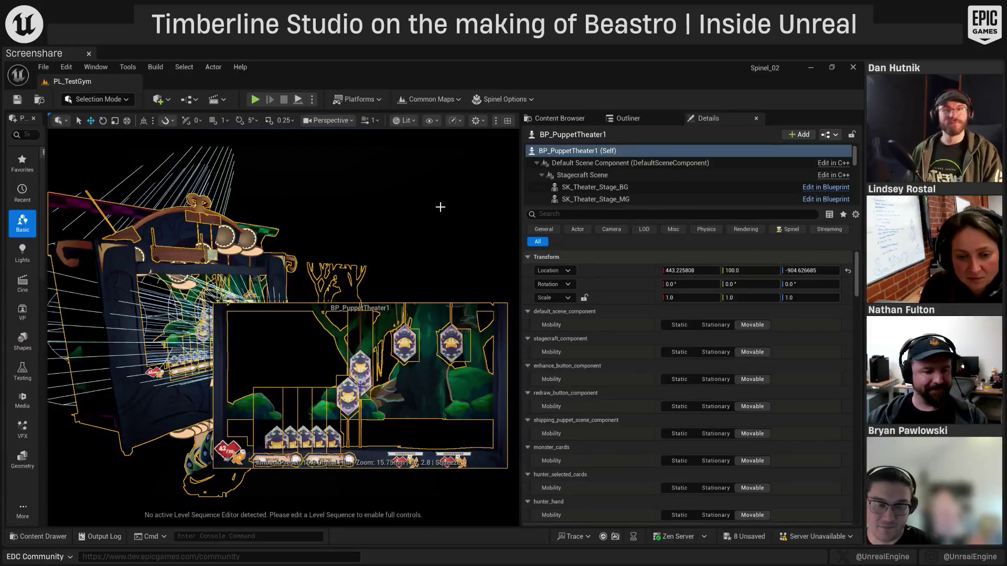
{"action": "left_click", "coordinate": [562, 120]}
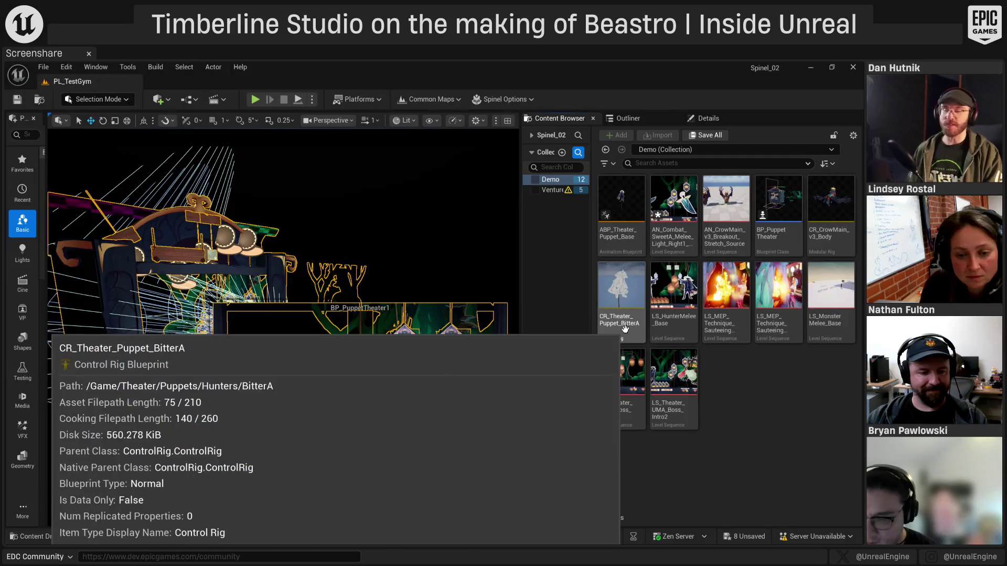
{"action": "double_click", "coordinate": [624, 328]}
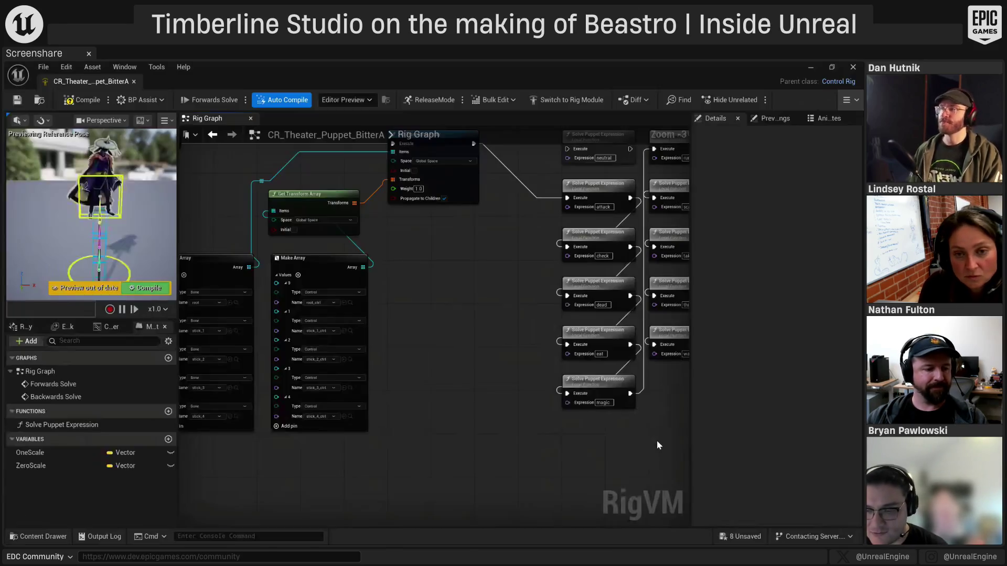
{"action": "scroll", "coordinate": [421, 350], "scroll_direction": "down", "scroll_amount": 6}
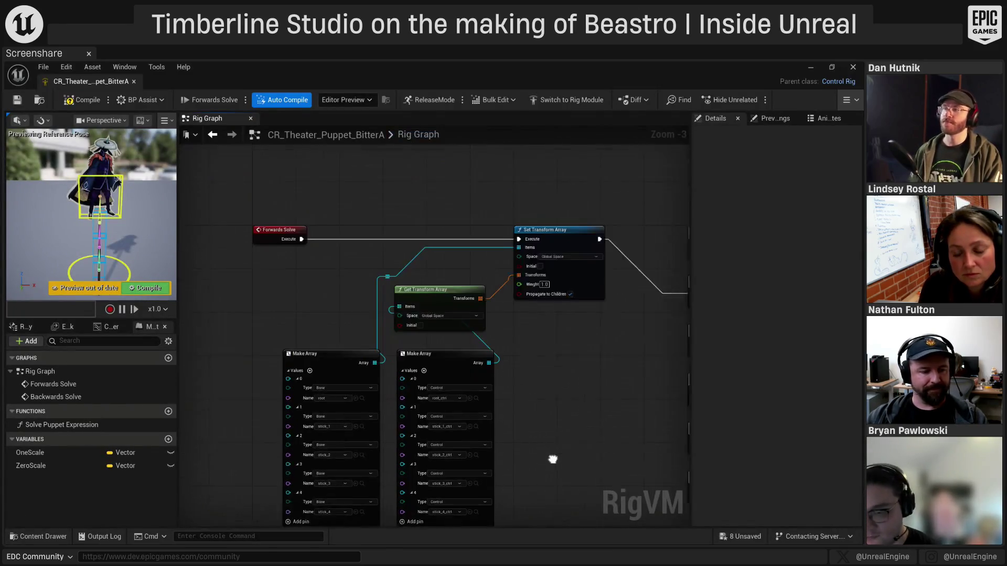
{"action": "mouse_move", "coordinate": [503, 425]}
{"action": "left_mouse_down"}
{"action": "mouse_move", "coordinate": [452, 308]}
{"action": "mouse_move", "coordinate": [281, 335]}
{"action": "mouse_move", "coordinate": [422, 317]}
{"action": "left_mouse_up"}
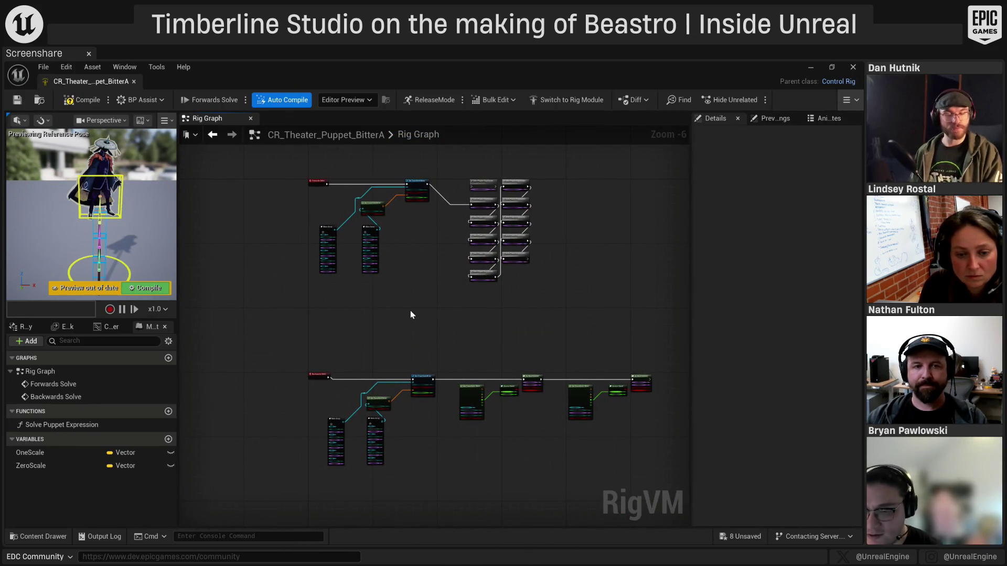
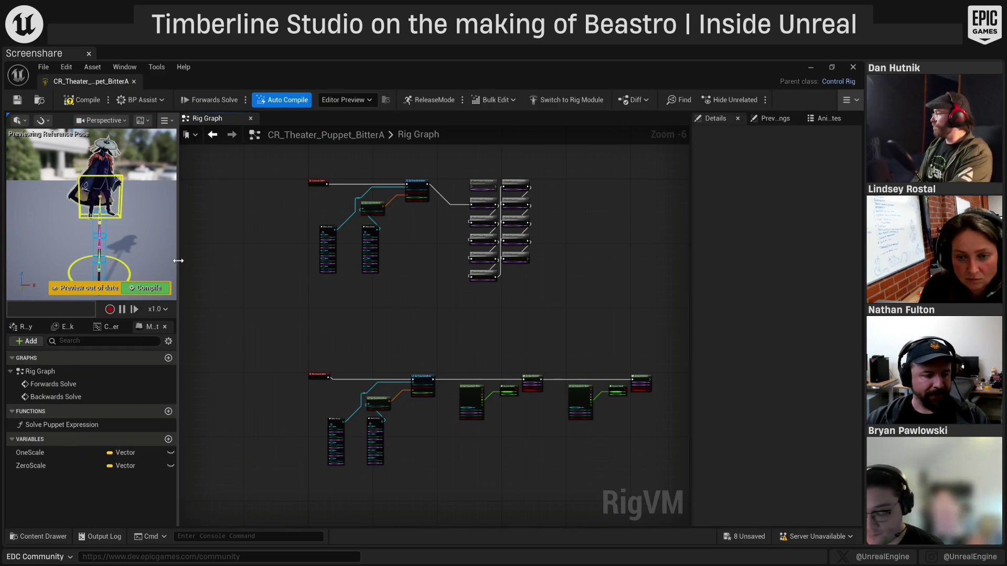
Widen the BitterA rig preview viewport and recentre the Rig Graph nodes
{"action": "left_click_drag", "start_coordinate": [178, 260], "coordinate": [207, 259]}
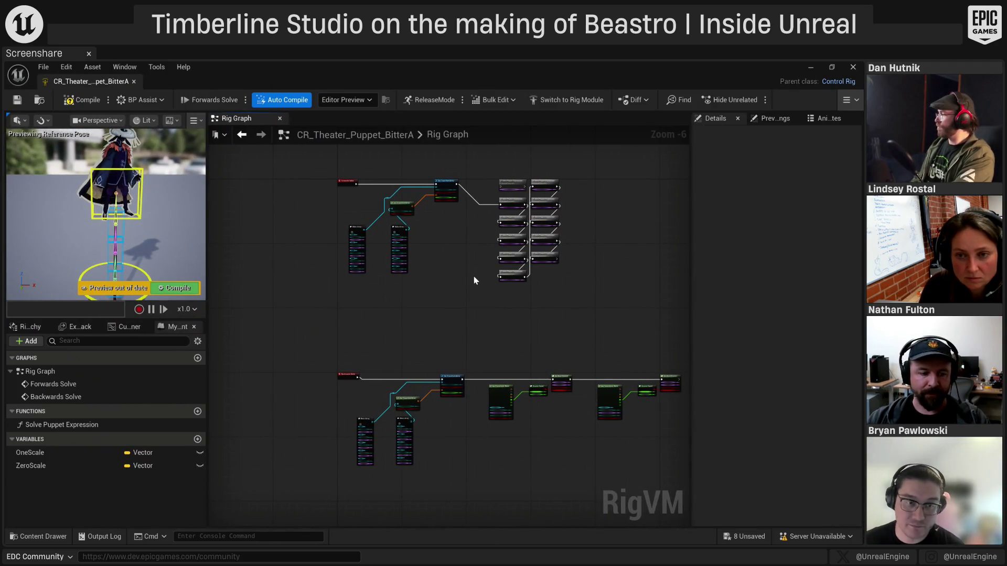
{"action": "mouse_move", "coordinate": [515, 335]}
{"action": "left_mouse_down"}
{"action": "mouse_move", "coordinate": [473, 331]}
{"action": "mouse_move", "coordinate": [477, 343]}
{"action": "left_mouse_up"}
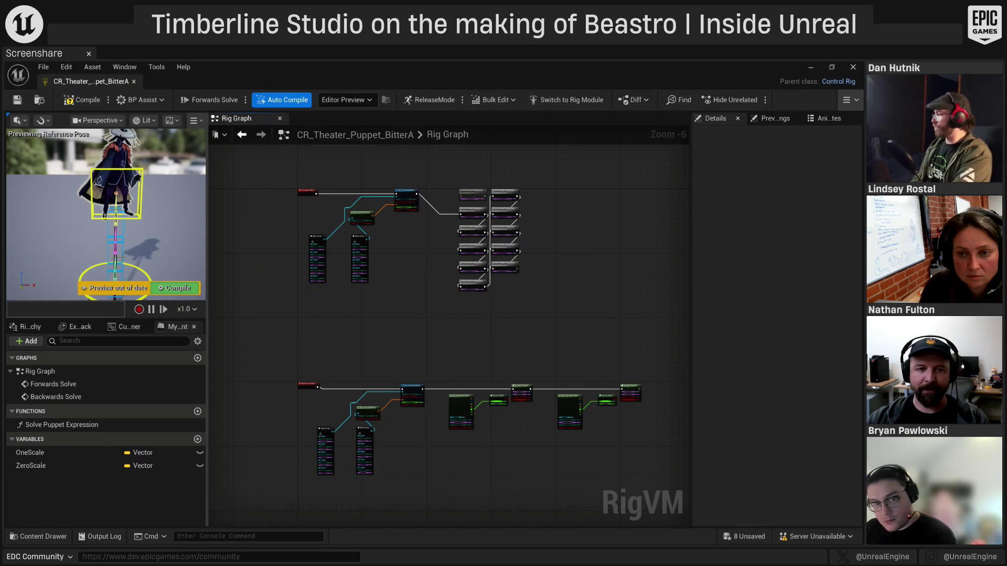
Select stick_1_ctrl plus two ring controls and rotate the BitterA puppet back and forth
{"action": "left_click_drag", "start_coordinate": [175, 250], "coordinate": [137, 237]}
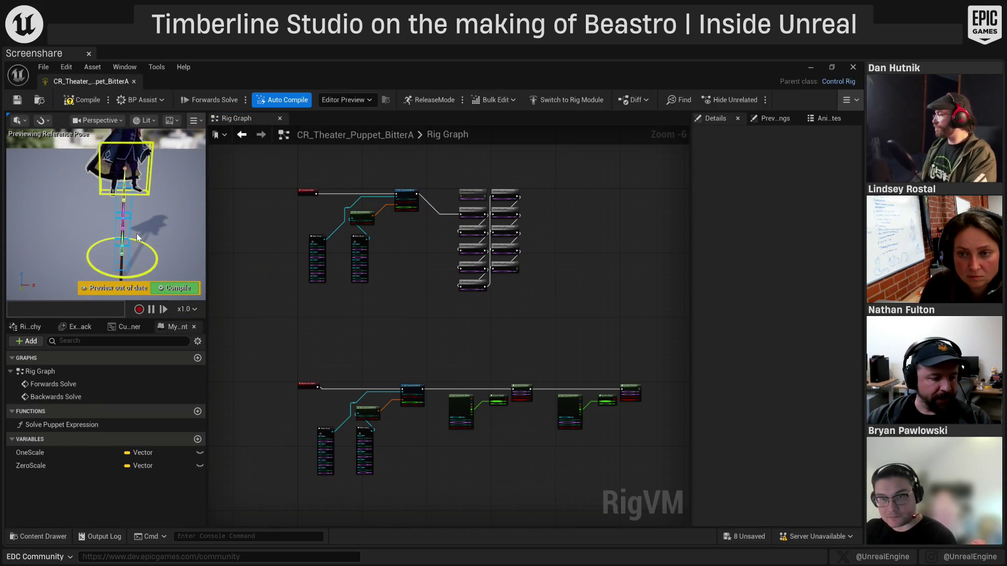
{"action": "left_click", "coordinate": [126, 252]}
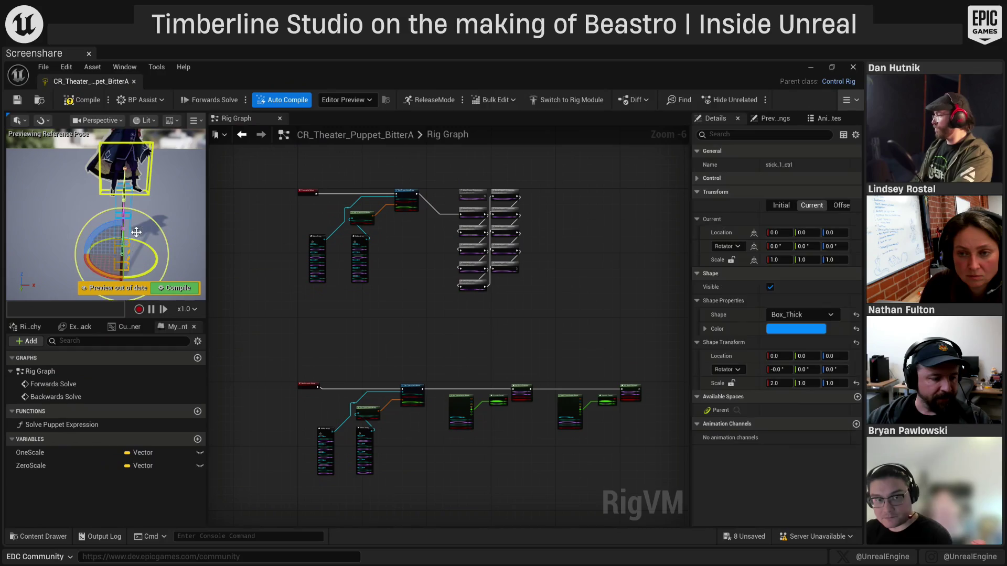
{"action": "left_click", "coordinate": [129, 228], "text": "ctrl"}
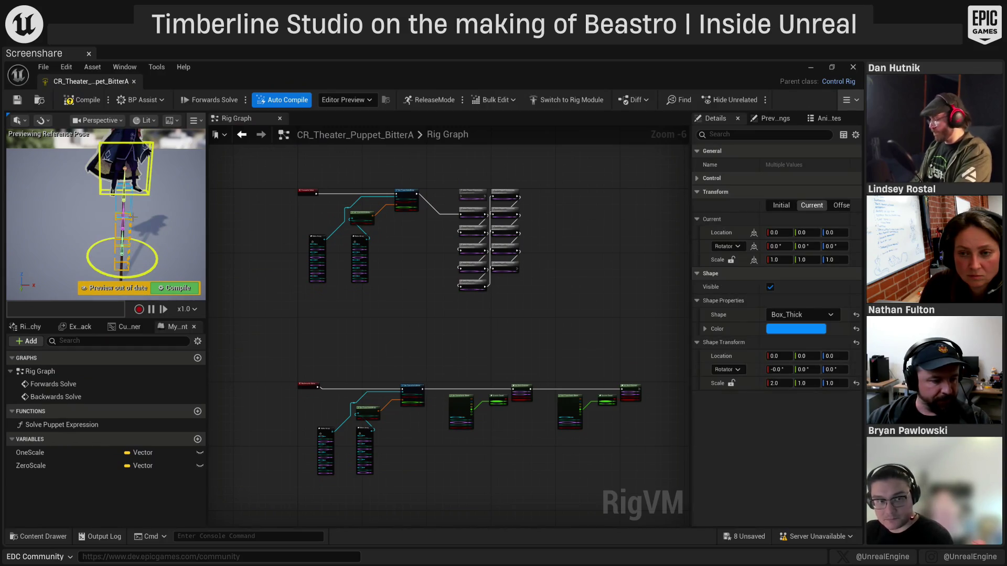
{"action": "left_click", "coordinate": [104, 228], "text": "ctrl"}
{"action": "mouse_move", "coordinate": [104, 228]}
{"action": "left_mouse_down"}
{"action": "mouse_move", "coordinate": [95, 231]}
{"action": "mouse_move", "coordinate": [205, 267]}
{"action": "left_mouse_up"}
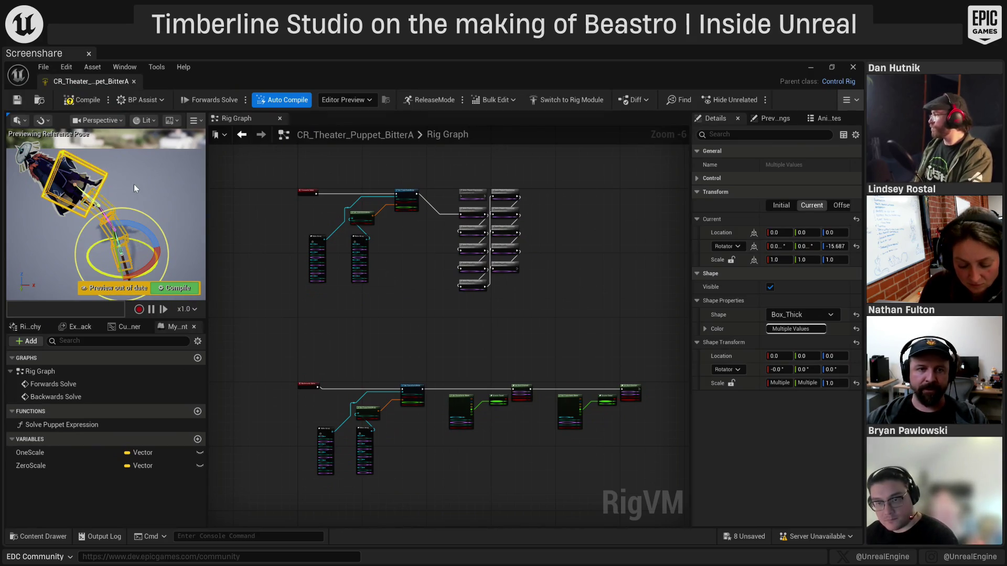
Recompile the Control Rig so Box_Thick's rotation returns to 0 in the upright pose
{"action": "left_click_drag", "start_coordinate": [149, 177], "coordinate": [131, 142]}
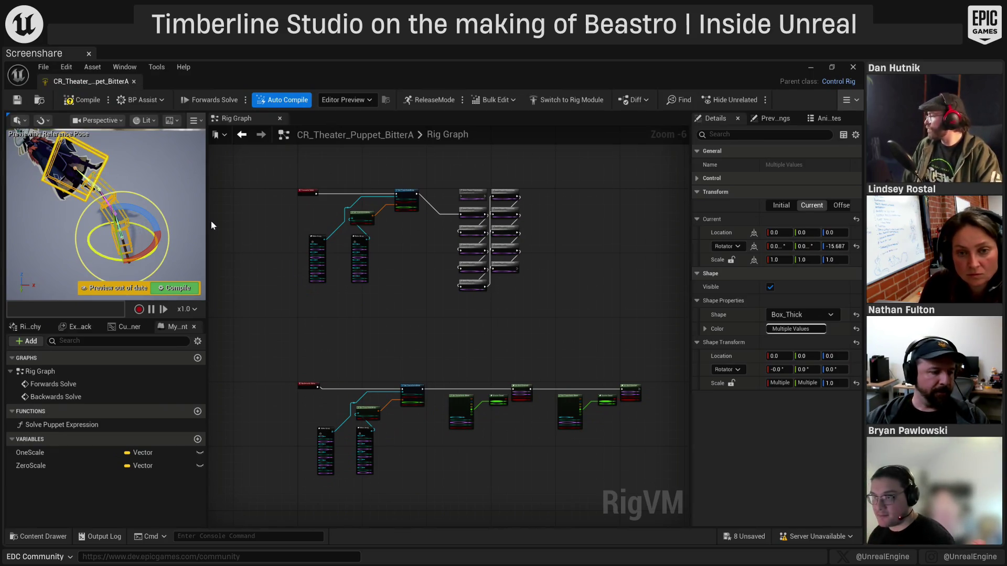
{"action": "left_click", "coordinate": [82, 100]}
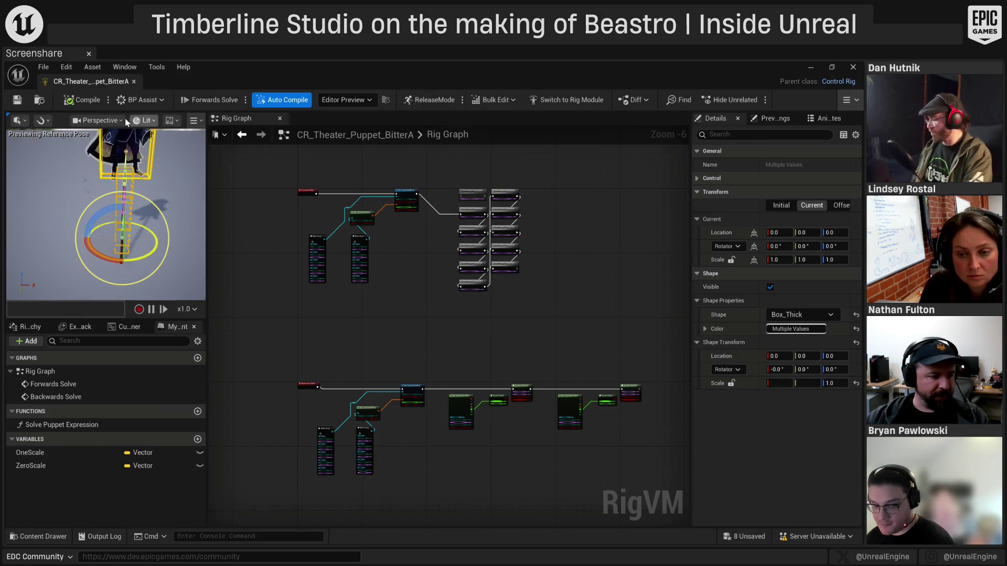
Close the CR_Theater_Puppet_BitterA editor and look around the PL_TestGym puppet theater
{"action": "left_click", "coordinate": [133, 82]}
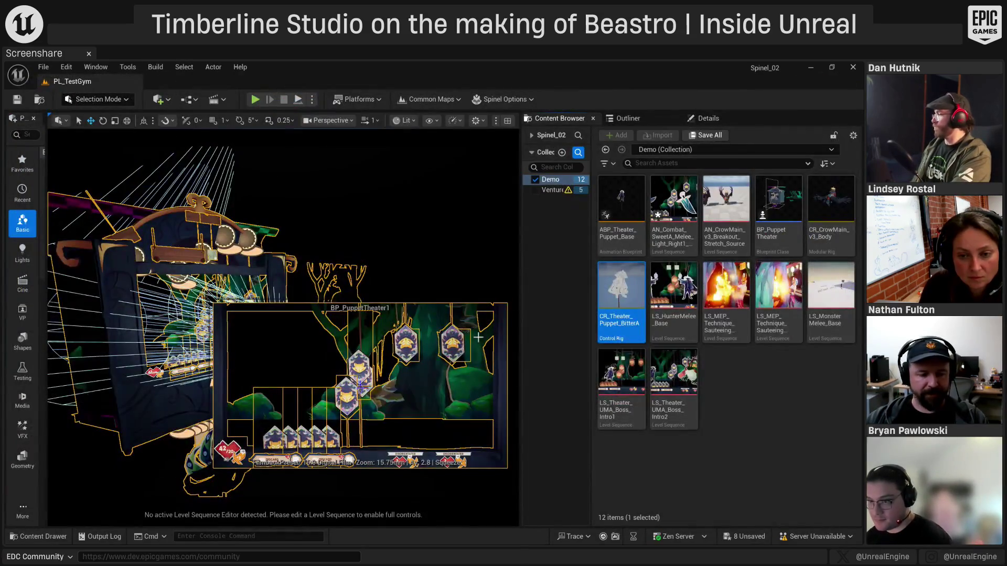
{"action": "left_click_drag", "start_coordinate": [360, 240], "coordinate": [335, 252]}
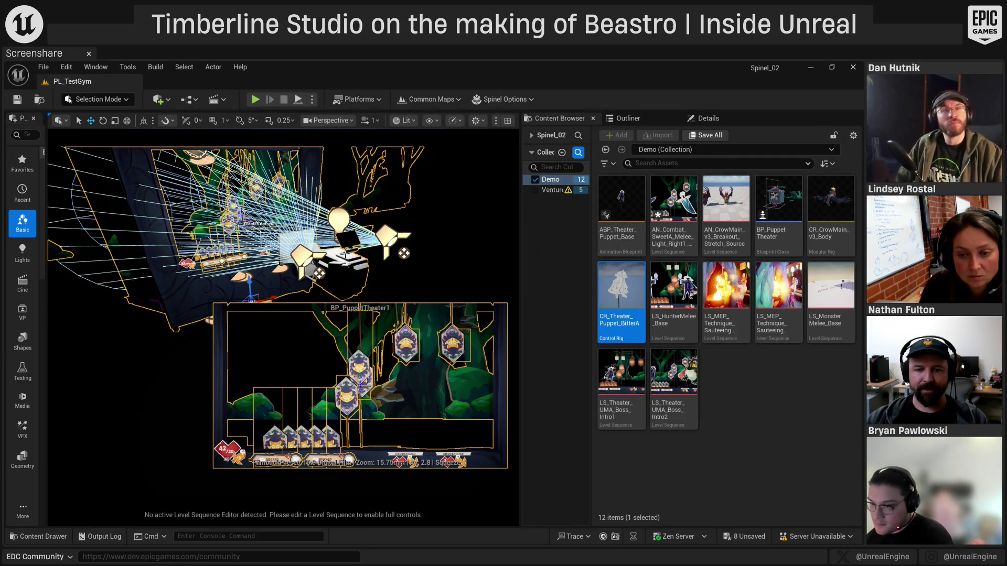
{"action": "mouse_move", "coordinate": [394, 230]}
{"action": "left_mouse_down"}
{"action": "mouse_move", "coordinate": [372, 243]}
{"action": "mouse_move", "coordinate": [339, 241]}
{"action": "left_mouse_up"}
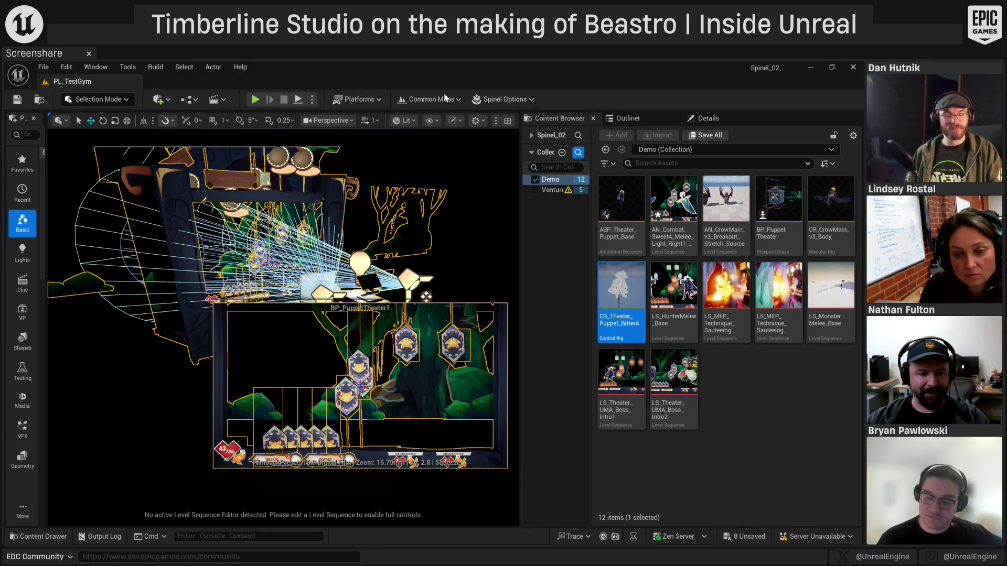
Load PL_VS_RestaurantV2A from the toolbar's Common Maps list
{"action": "left_click", "coordinate": [431, 99]}
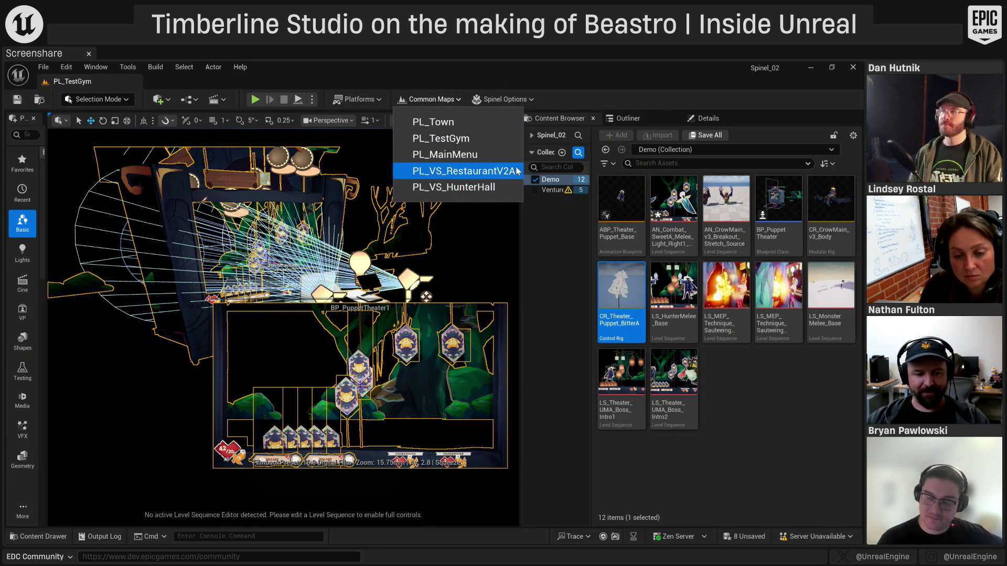
{"action": "left_click", "coordinate": [476, 172]}
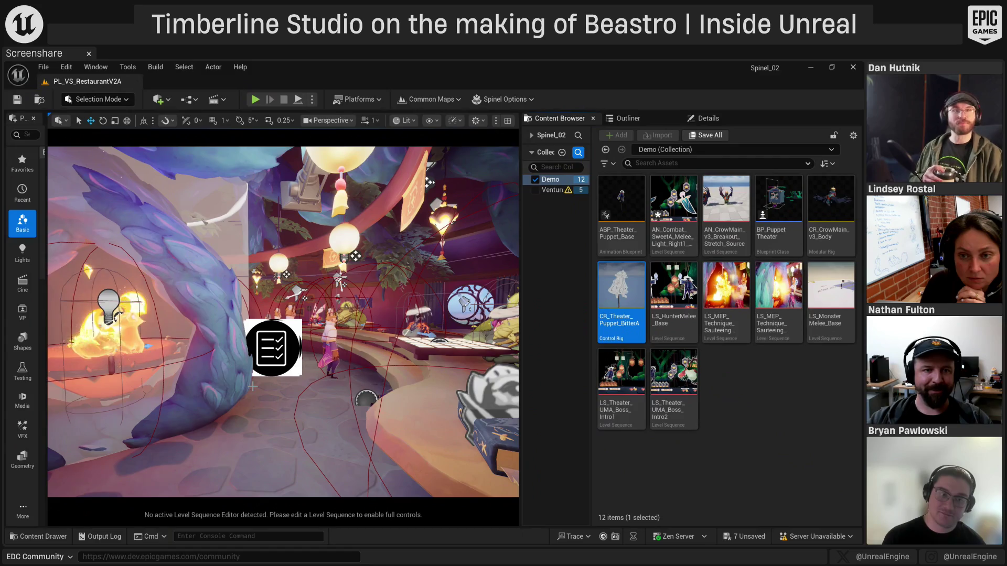
Open the LS_MEP_Technique_SauteeingSequence_Source level sequence from the Content Browser
{"action": "mouse_move", "coordinate": [318, 507]}
{"action": "left_mouse_down"}
{"action": "mouse_move", "coordinate": [314, 472]}
{"action": "mouse_move", "coordinate": [318, 507]}
{"action": "left_mouse_up"}
{"action": "left_click", "coordinate": [722, 325]}
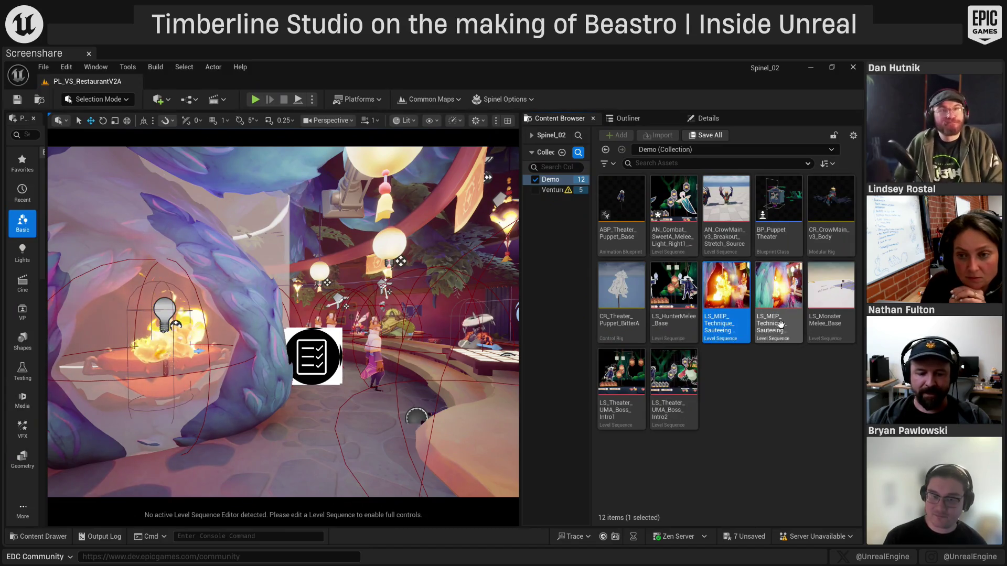
{"action": "mouse_move", "coordinate": [777, 323]}
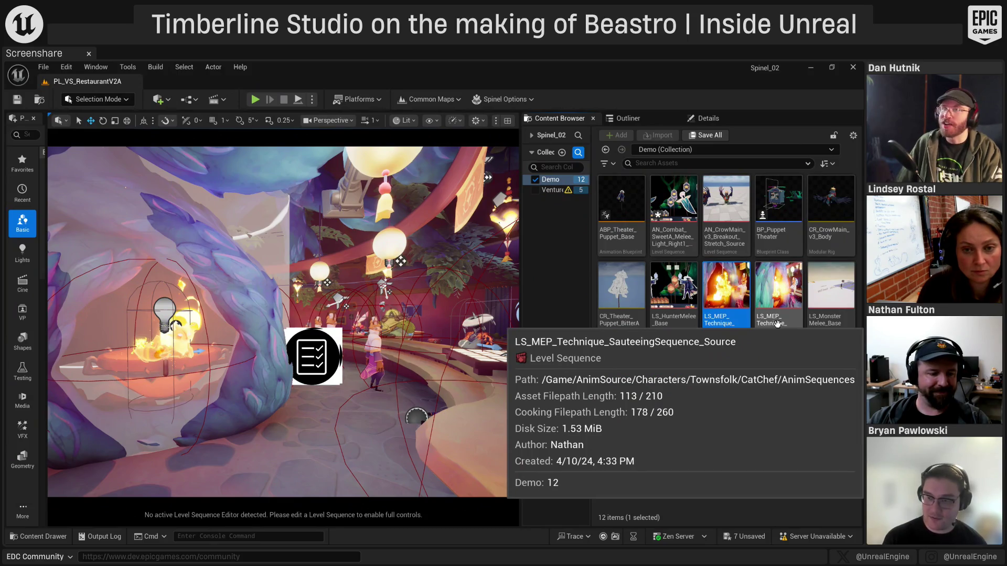
{"action": "double_click", "coordinate": [777, 324]}
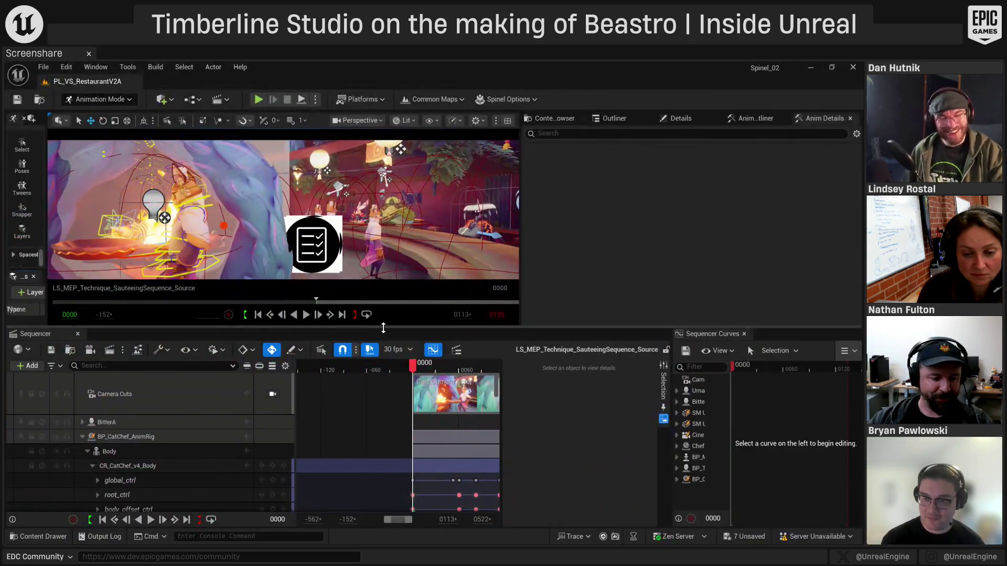
Preview through the Camera Cuts camera, return to free view, and select the chef's body_ctrl
{"action": "left_click_drag", "start_coordinate": [380, 330], "coordinate": [384, 353]}
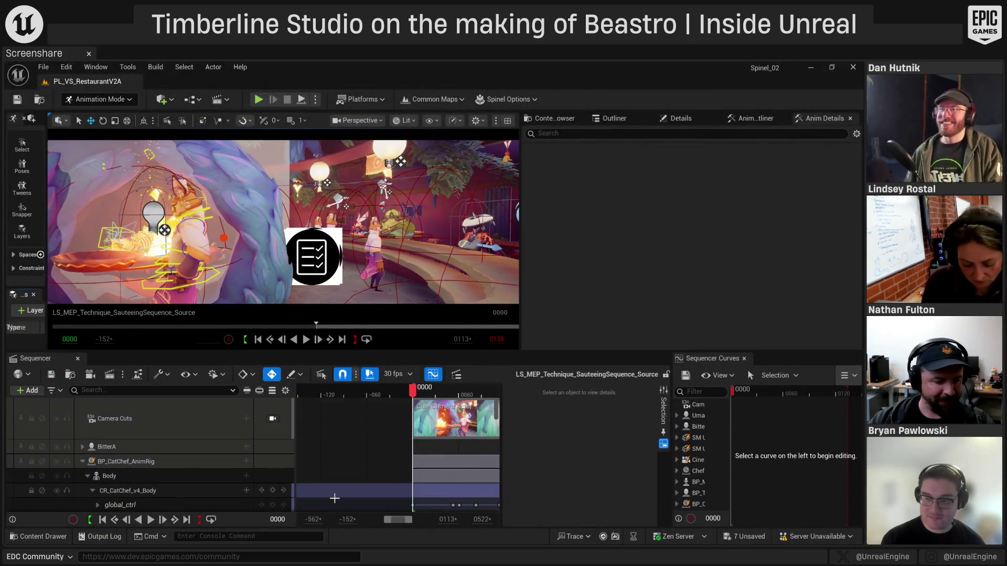
{"action": "left_click", "coordinate": [272, 418]}
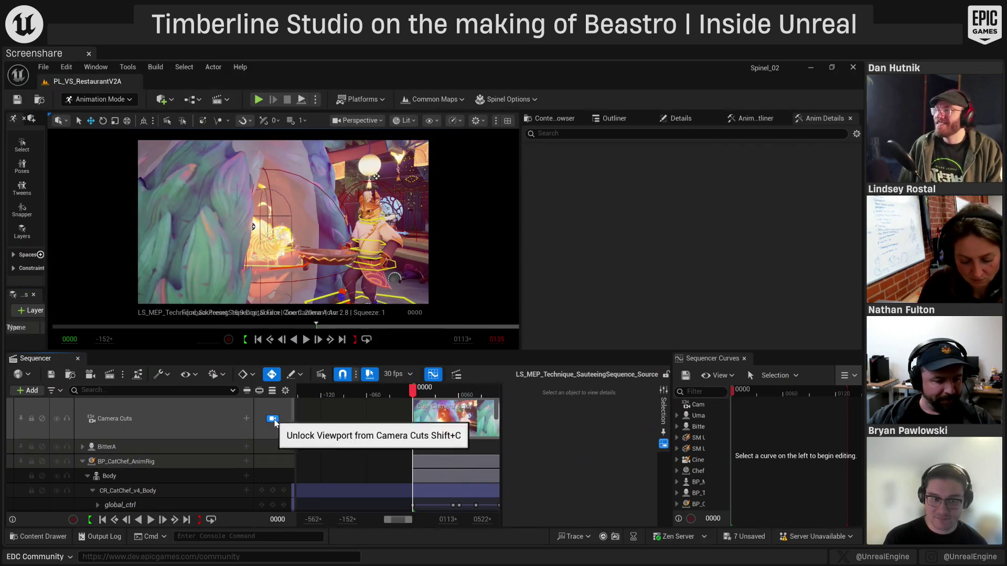
{"action": "left_click", "coordinate": [272, 419]}
{"action": "mouse_move", "coordinate": [383, 243]}
{"action": "left_mouse_down"}
{"action": "mouse_move", "coordinate": [291, 242]}
{"action": "mouse_move", "coordinate": [268, 223]}
{"action": "mouse_move", "coordinate": [268, 234]}
{"action": "left_mouse_up"}
{"action": "left_click", "coordinate": [316, 241]}
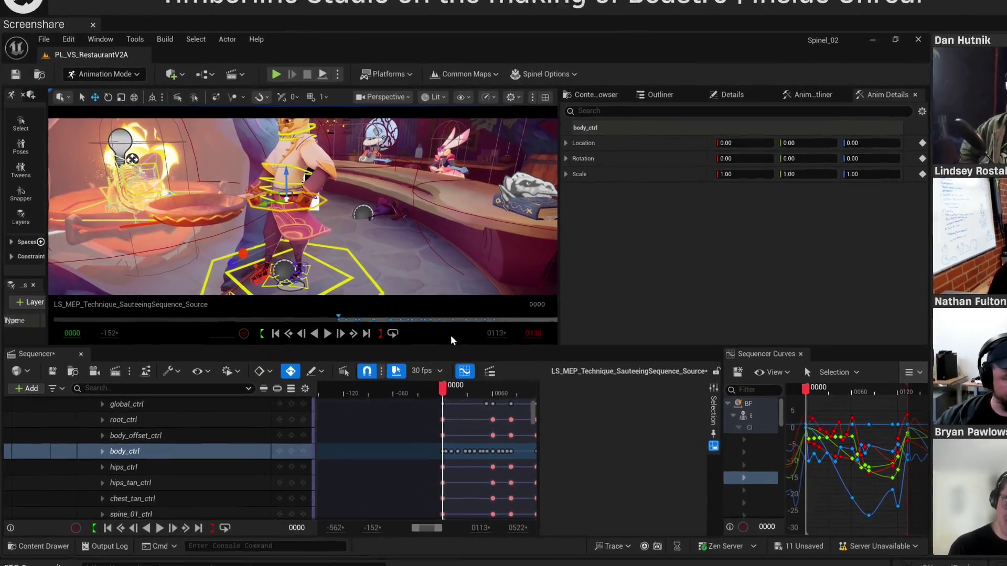
Undo the body control reset, then raise CTRL_R_brow_raiseIn to 1.00
{"action": "key", "text": "ctrl+z"}
{"action": "key", "text": "ctrl+z"}
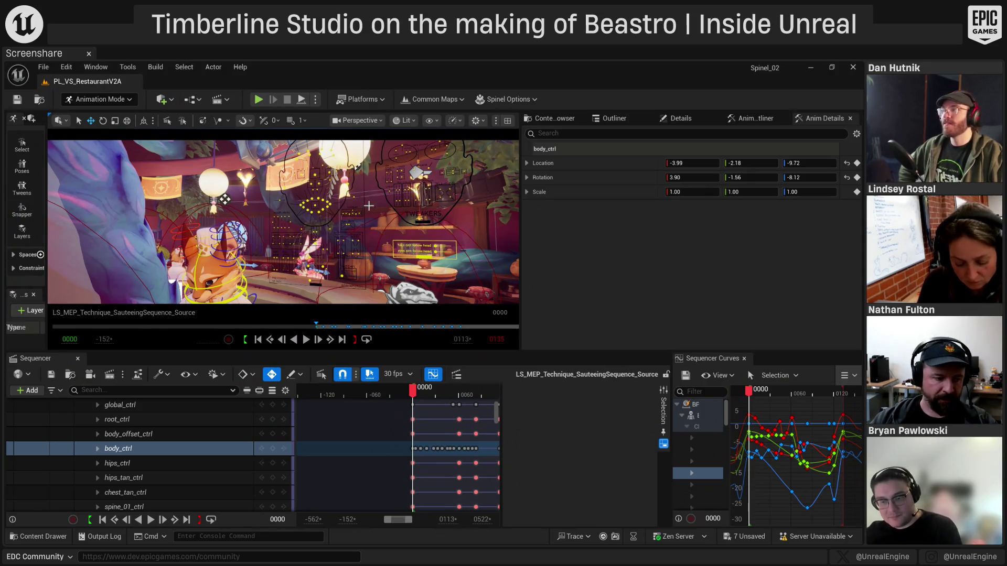
{"action": "mouse_move", "coordinate": [240, 213]}
{"action": "left_mouse_down"}
{"action": "mouse_move", "coordinate": [314, 183]}
{"action": "mouse_move", "coordinate": [297, 177]}
{"action": "left_mouse_up"}
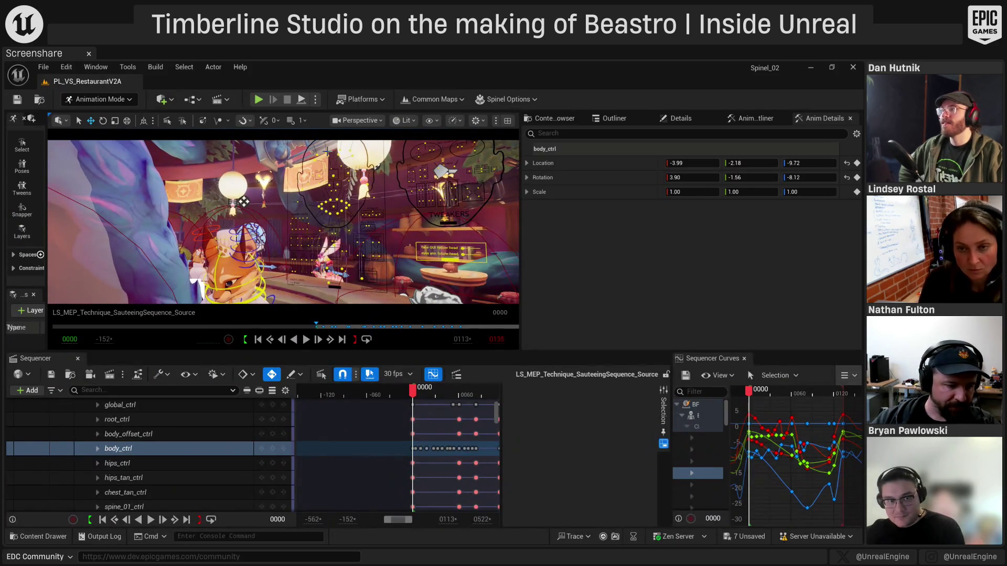
{"action": "left_click", "coordinate": [324, 148]}
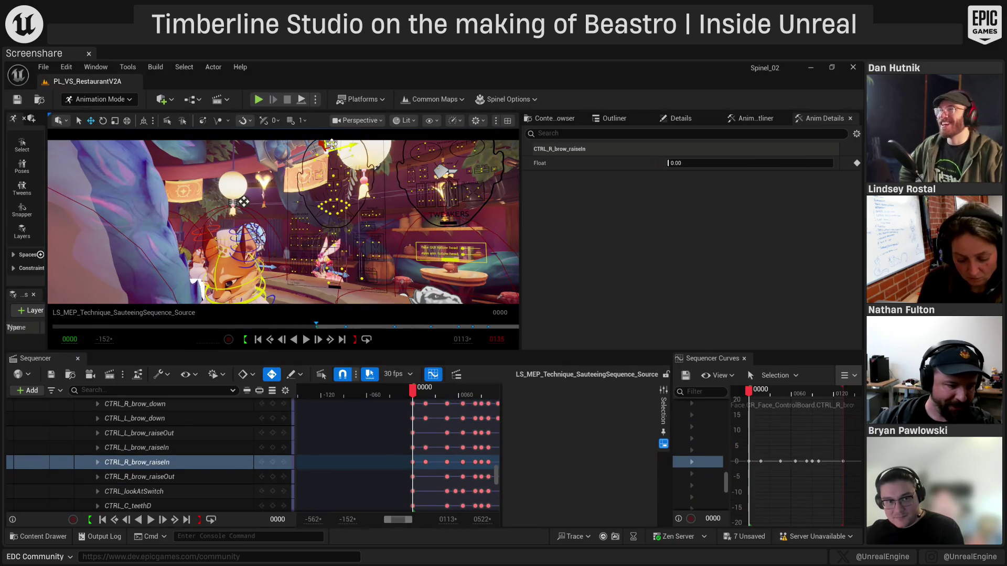
{"action": "mouse_move", "coordinate": [324, 149]}
{"action": "left_mouse_down"}
{"action": "mouse_move", "coordinate": [343, 179]}
{"action": "mouse_move", "coordinate": [377, 160]}
{"action": "left_mouse_up"}
{"action": "left_click_drag", "start_coordinate": [335, 210], "coordinate": [278, 178]}
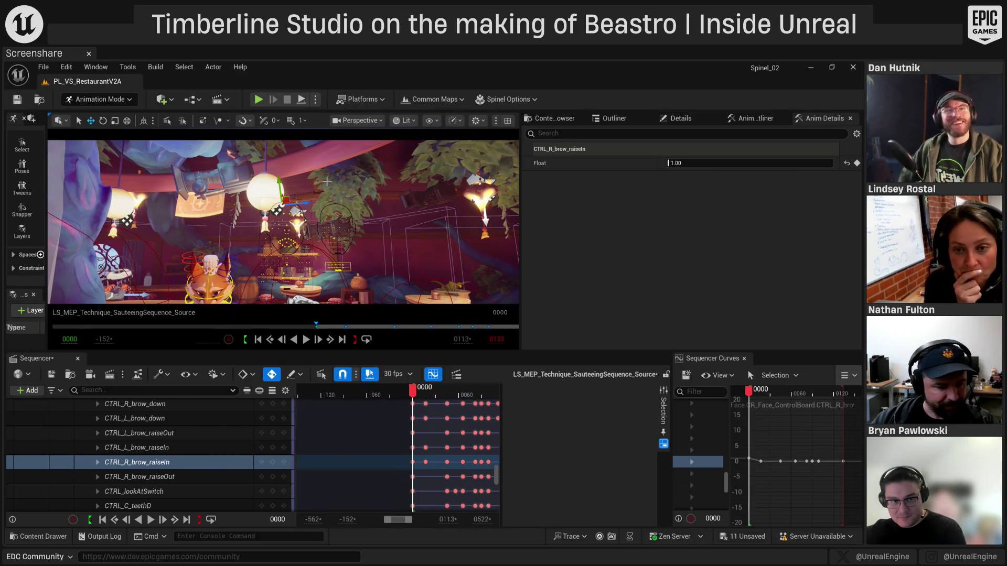
Undo the brow raise and fly the camera to the chef's hand holding the pan
{"action": "key", "text": "ctrl+z"}
{"action": "left_click_drag", "start_coordinate": [283, 220], "coordinate": [283, 220]}
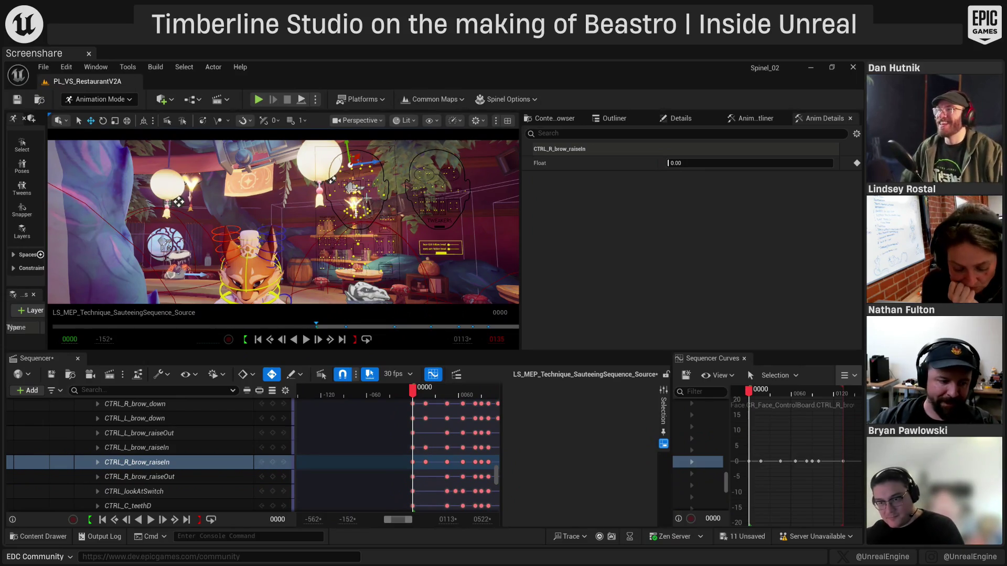
{"action": "mouse_move", "coordinate": [334, 220]}
{"action": "left_mouse_down"}
{"action": "mouse_move", "coordinate": [283, 232]}
{"action": "mouse_move", "coordinate": [314, 225]}
{"action": "left_mouse_up"}
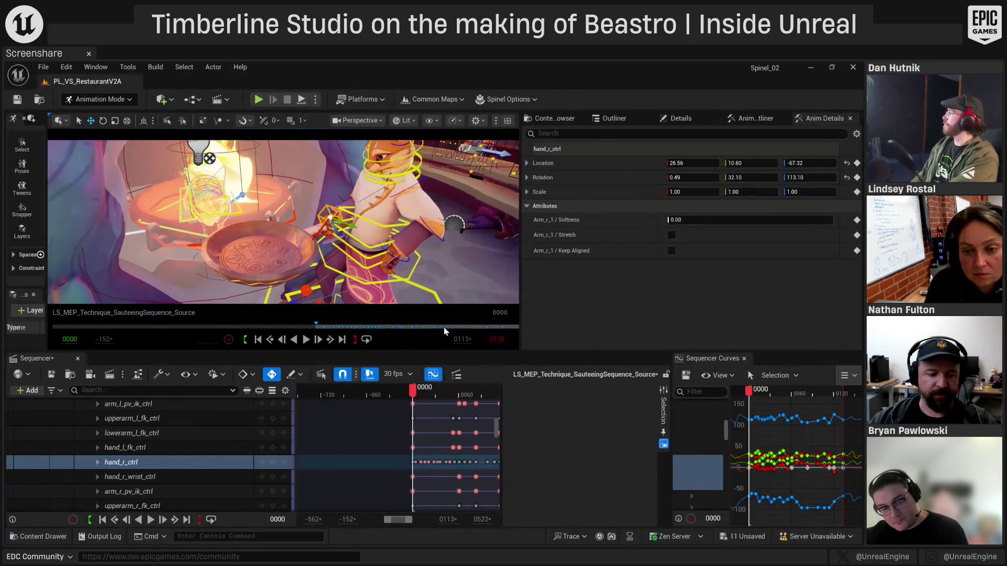
At frame 0040, rotate hand_r_ctrl and move prop_r_ctrl to 30.53, -70.27, -32.43, keying both
{"action": "mouse_move", "coordinate": [429, 393]}
{"action": "left_mouse_down"}
{"action": "mouse_move", "coordinate": [461, 394]}
{"action": "mouse_move", "coordinate": [443, 396]}
{"action": "left_mouse_up"}
{"action": "left_click_drag", "start_coordinate": [320, 205], "coordinate": [314, 222]}
{"action": "key", "text": "f"}
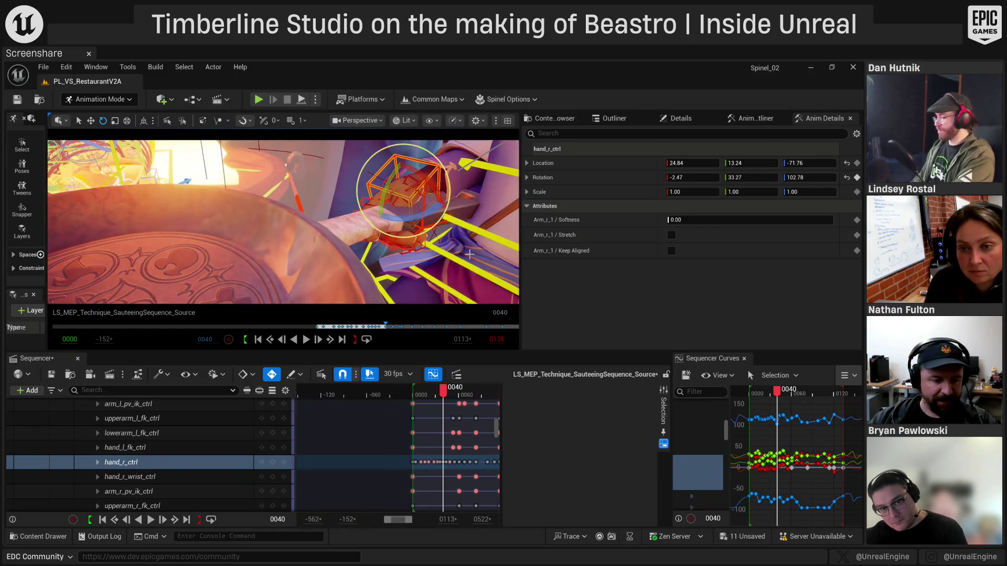
{"action": "key", "text": "w"}
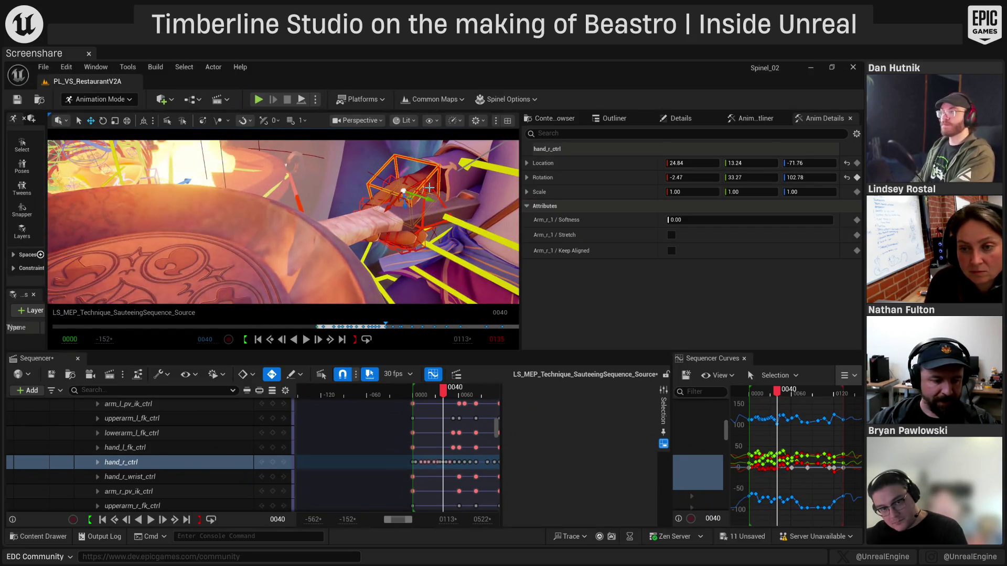
{"action": "left_click", "coordinate": [423, 215]}
{"action": "mouse_move", "coordinate": [440, 225]}
{"action": "left_mouse_down"}
{"action": "mouse_move", "coordinate": [296, 202]}
{"action": "mouse_move", "coordinate": [375, 256]}
{"action": "left_mouse_up"}
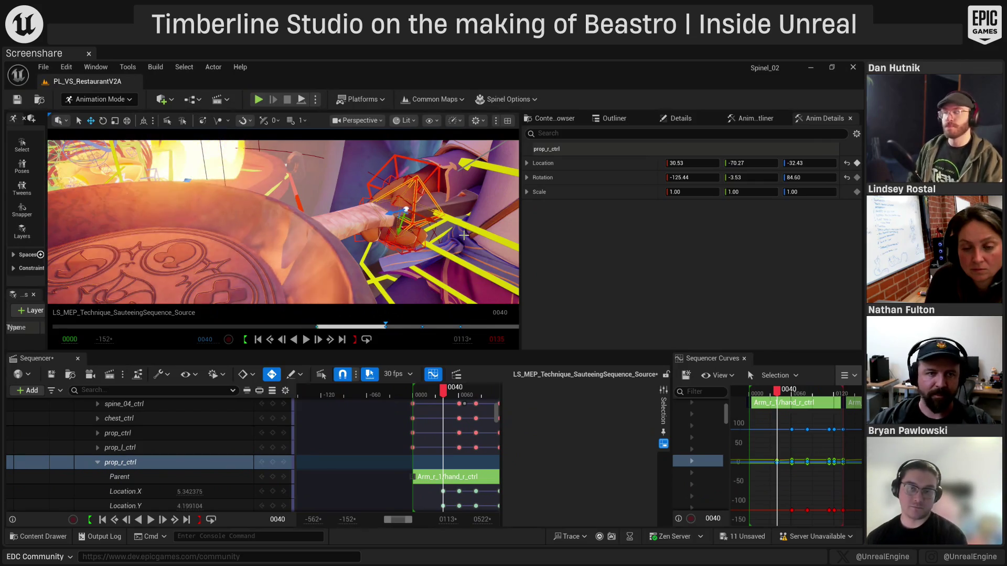
Undo the prop move and right-hand rotation, then scrub the sequence to frame 54
{"action": "key", "text": "f"}
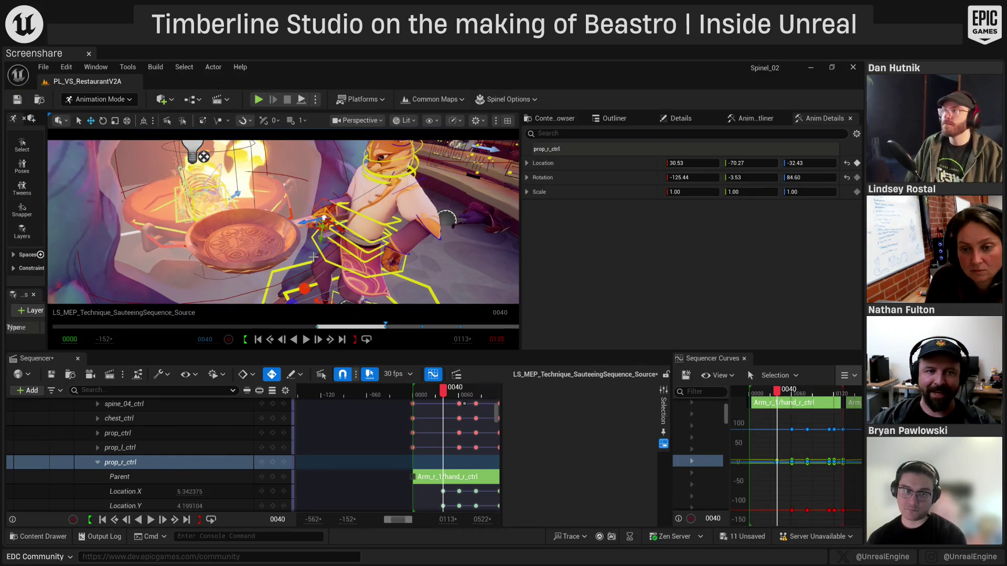
{"action": "key", "text": "ctrl+z"}
{"action": "key", "text": "ctrl+z"}
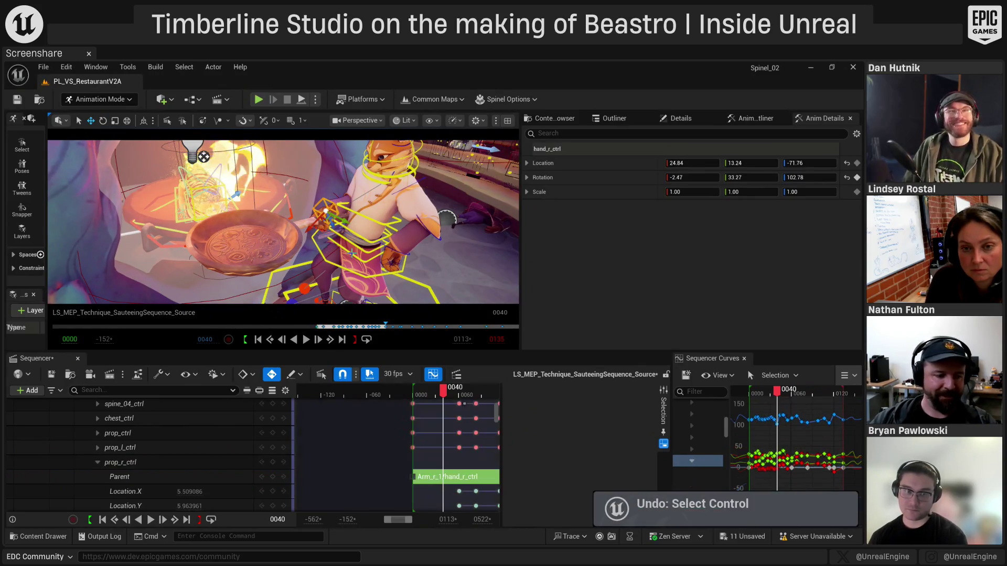
{"action": "key", "text": "ctrl+z"}
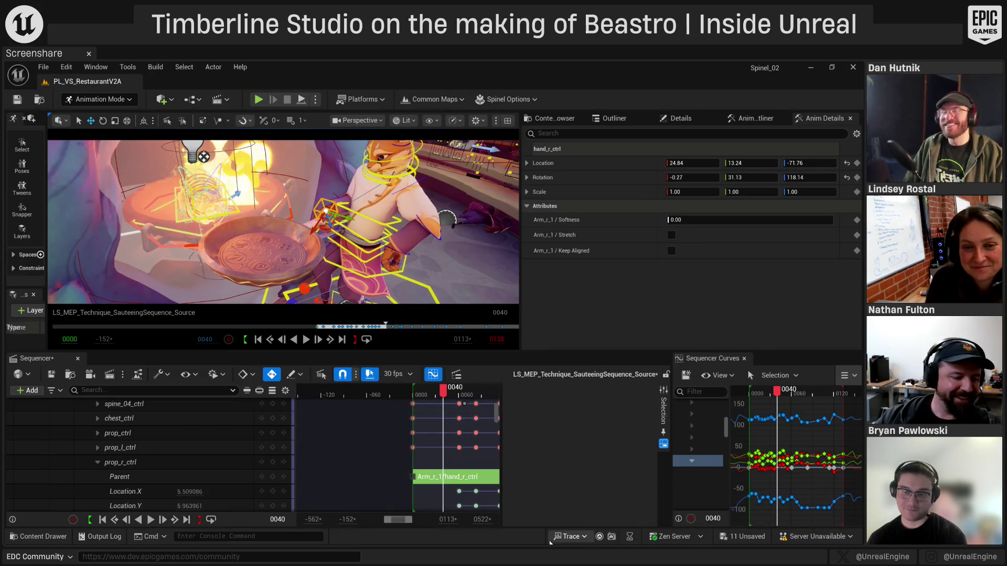
{"action": "left_click_drag", "start_coordinate": [447, 394], "coordinate": [454, 395]}
{"action": "left_click_drag", "start_coordinate": [249, 302], "coordinate": [239, 278]}
{"action": "key", "text": "Escape"}
{"action": "left_click_drag", "start_coordinate": [323, 244], "coordinate": [333, 268]}
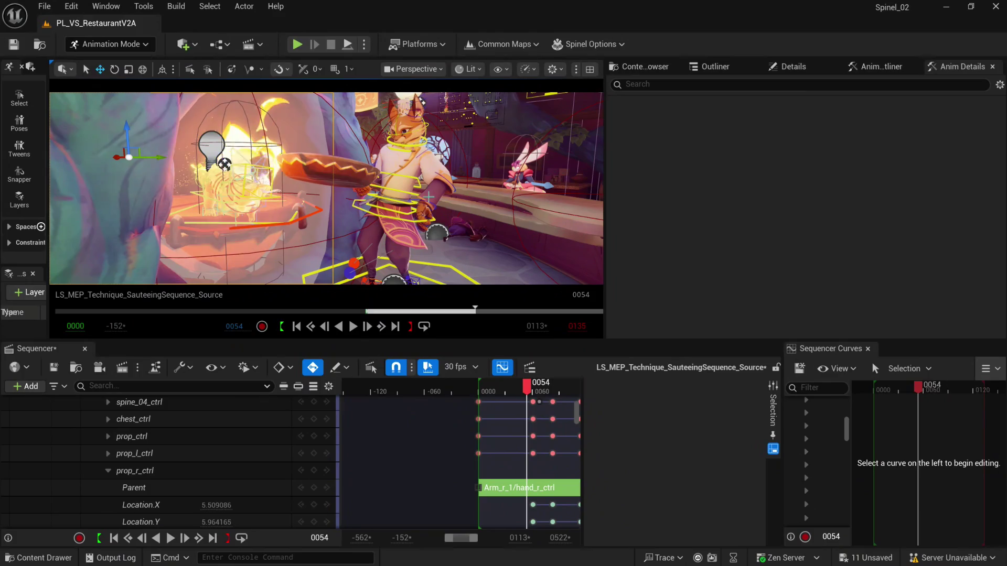
Play the sauteeing sequence briefly, then set the playhead to frame 94
{"action": "mouse_move", "coordinate": [441, 465]}
{"action": "left_mouse_down"}
{"action": "mouse_move", "coordinate": [342, 479]}
{"action": "mouse_move", "coordinate": [350, 496]}
{"action": "left_mouse_up"}
{"action": "key", "text": "space"}
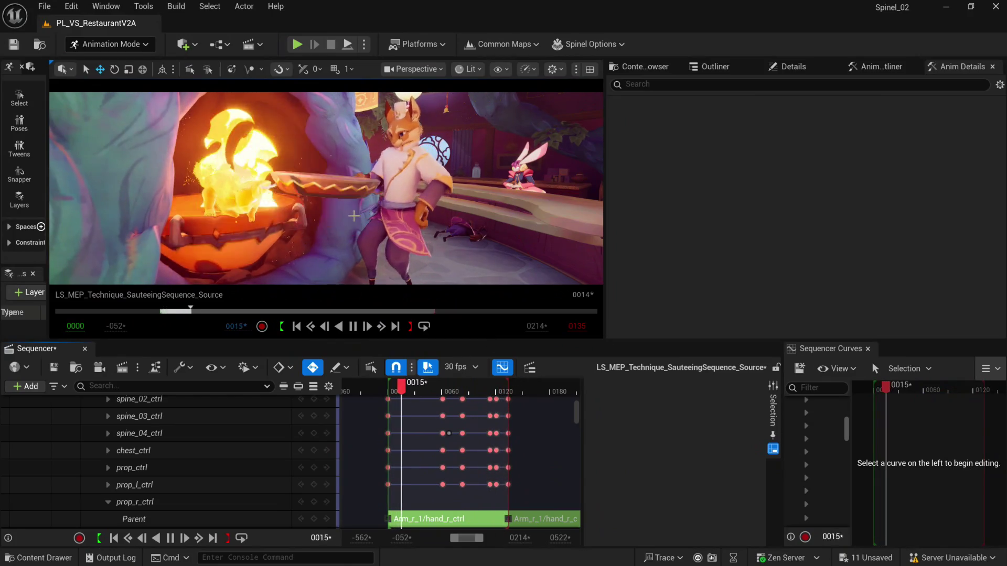
{"action": "key", "text": "space"}
{"action": "left_click", "coordinate": [480, 390]}
{"action": "left_click_drag", "start_coordinate": [479, 391], "coordinate": [475, 392]}
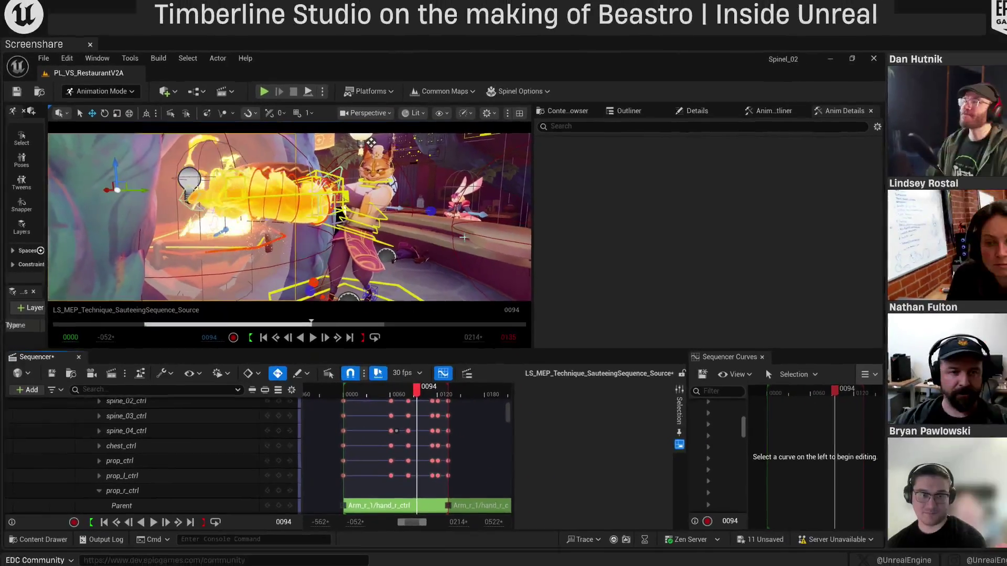
Collapse BP_CatChef_AnimRig and expand the BP_Tree_Flambe and Chef tracks to inspect their properties
{"action": "scroll", "coordinate": [253, 459], "scroll_direction": "up", "scroll_amount": 10}
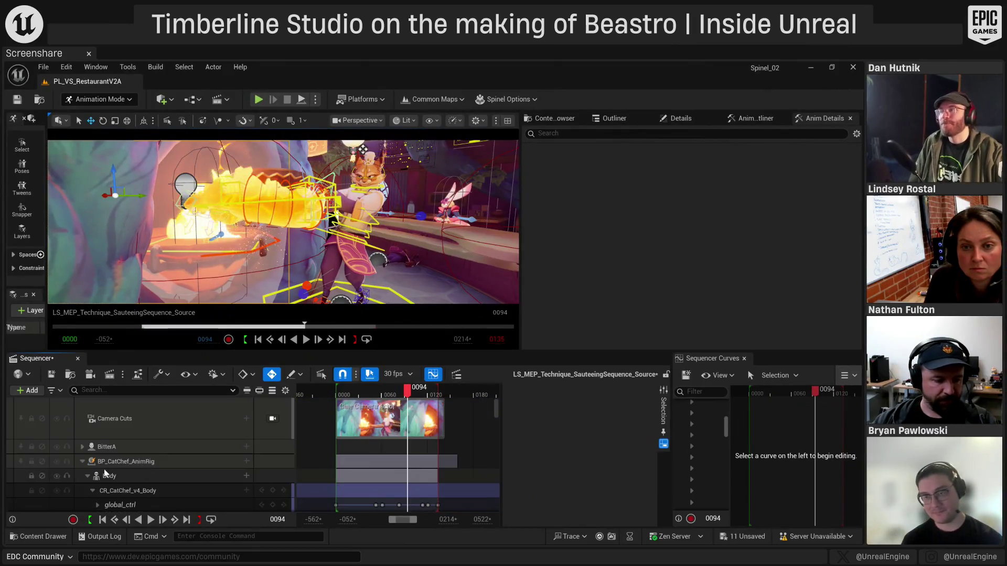
{"action": "left_click", "coordinate": [83, 445]}
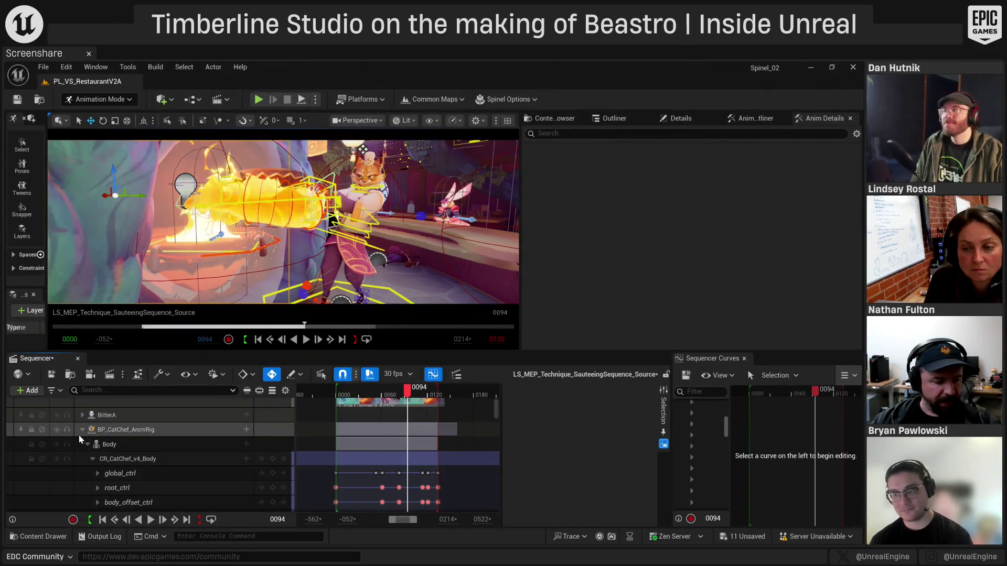
{"action": "left_click", "coordinate": [83, 475]}
{"action": "scroll", "coordinate": [87, 456], "scroll_direction": "down", "scroll_amount": 1}
{"action": "scroll", "coordinate": [93, 461], "scroll_direction": "down", "scroll_amount": 5}
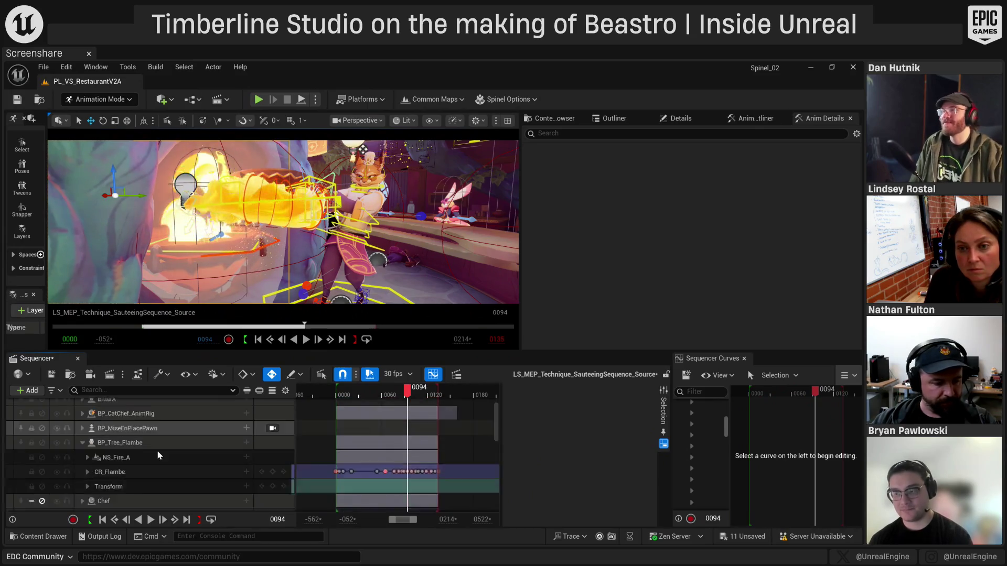
{"action": "scroll", "coordinate": [115, 459], "scroll_direction": "up", "scroll_amount": 3}
{"action": "left_click", "coordinate": [82, 468]}
{"action": "scroll", "coordinate": [157, 456], "scroll_direction": "down", "scroll_amount": 4}
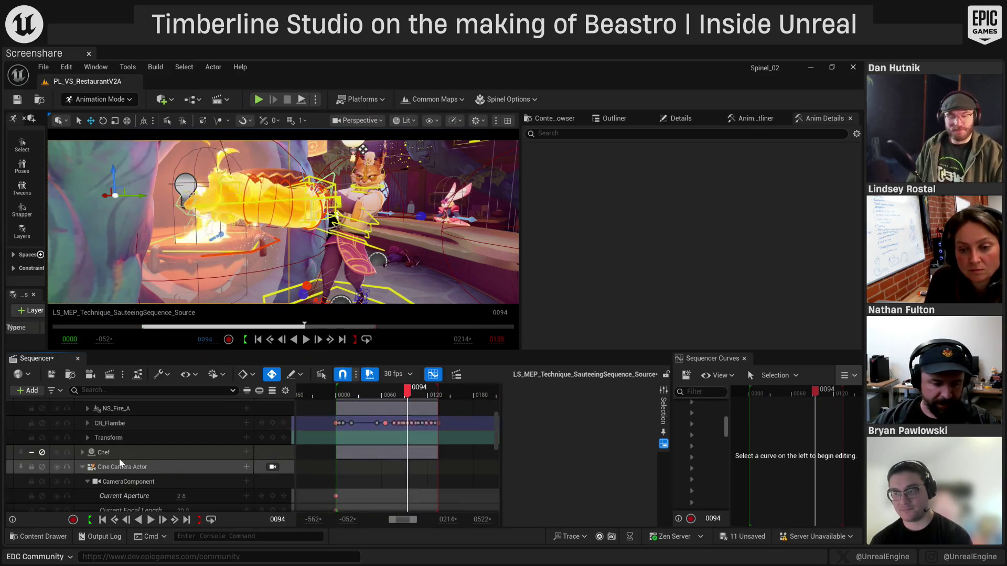
{"action": "scroll", "coordinate": [258, 485], "scroll_direction": "up", "scroll_amount": 10}
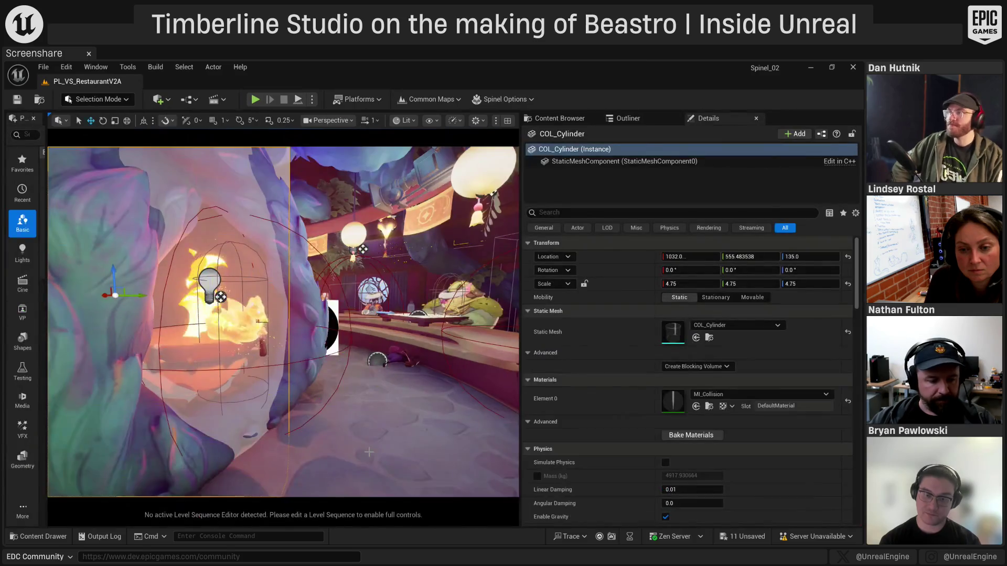
Open LS_MEP_Technique_SauteeingSequence from the Content Browser and view it through its camera cuts
{"action": "left_click", "coordinate": [554, 120]}
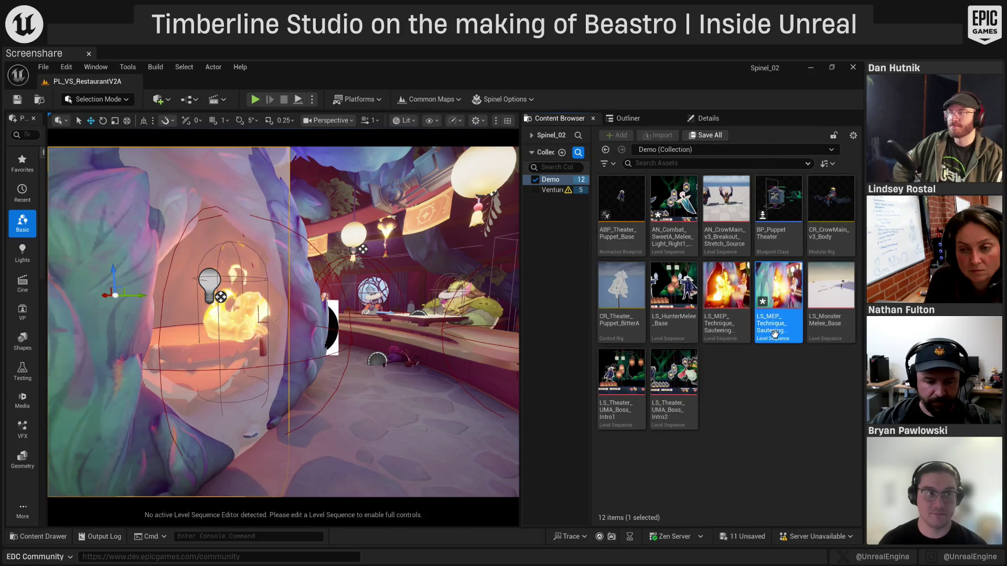
{"action": "double_click", "coordinate": [713, 317]}
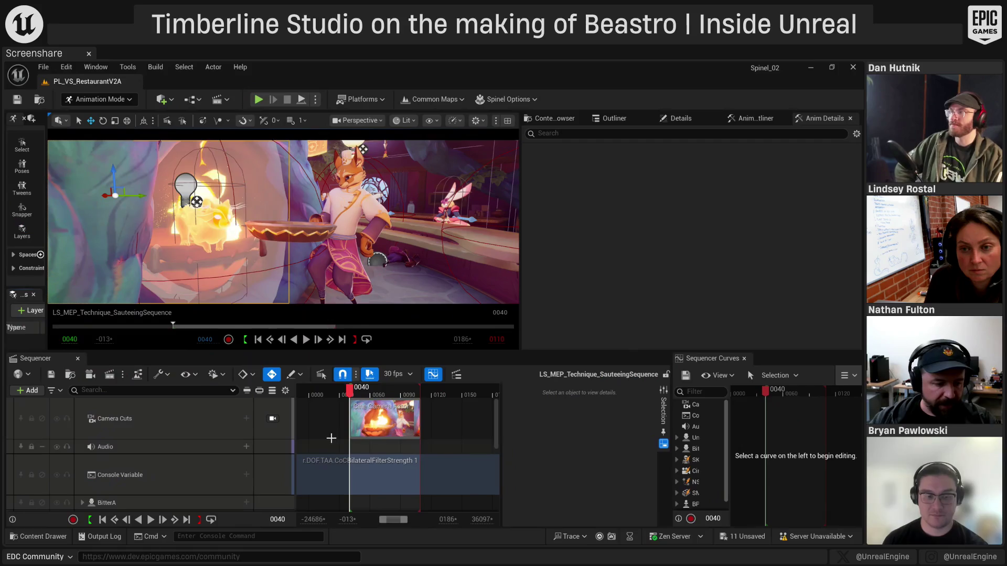
{"action": "left_click", "coordinate": [273, 419]}
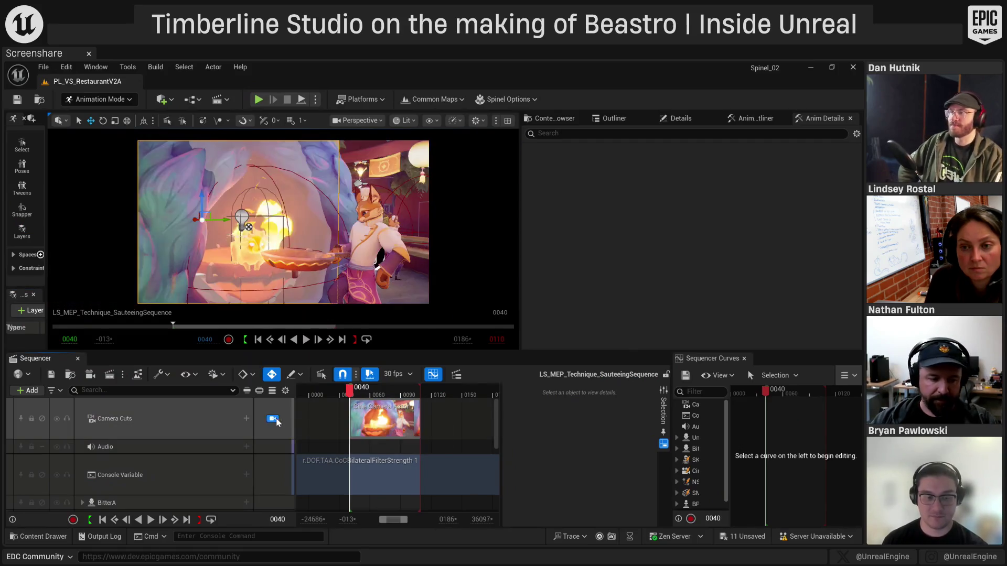
Scrub the shot from frame 40 to 83 and expand the SK_CatChef_v4 track
{"action": "mouse_move", "coordinate": [358, 389]}
{"action": "left_mouse_down"}
{"action": "mouse_move", "coordinate": [429, 399]}
{"action": "mouse_move", "coordinate": [400, 397]}
{"action": "left_mouse_up"}
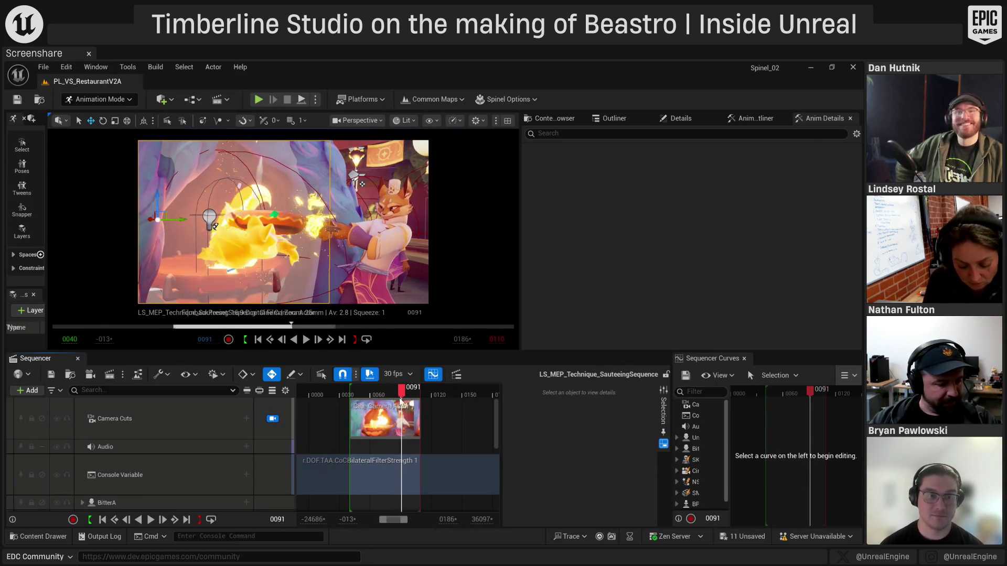
{"action": "scroll", "coordinate": [211, 446], "scroll_direction": "down", "scroll_amount": 5}
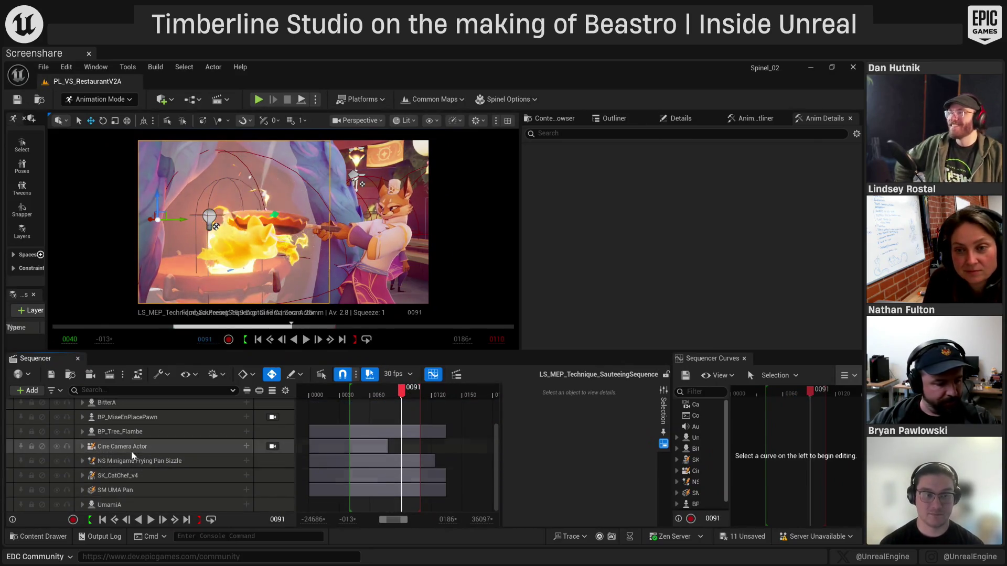
{"action": "double_click", "coordinate": [197, 473]}
{"action": "scroll", "coordinate": [197, 471], "scroll_direction": "down", "scroll_amount": 3}
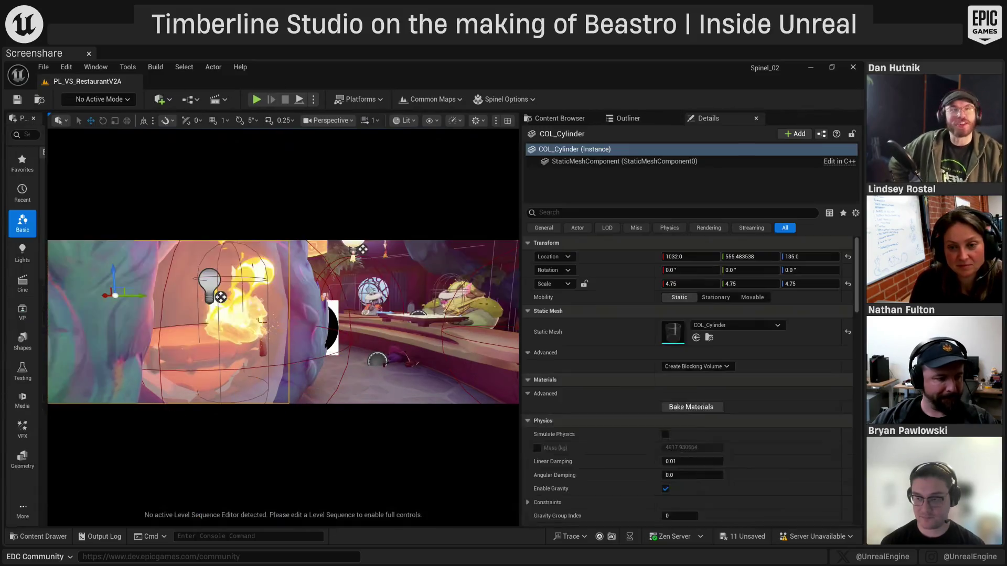
Close the current sequence, create a Basic-template level, and open AN_CrowMain_v3_Breakout_Stretch_Source in it
{"action": "left_click", "coordinate": [78, 358]}
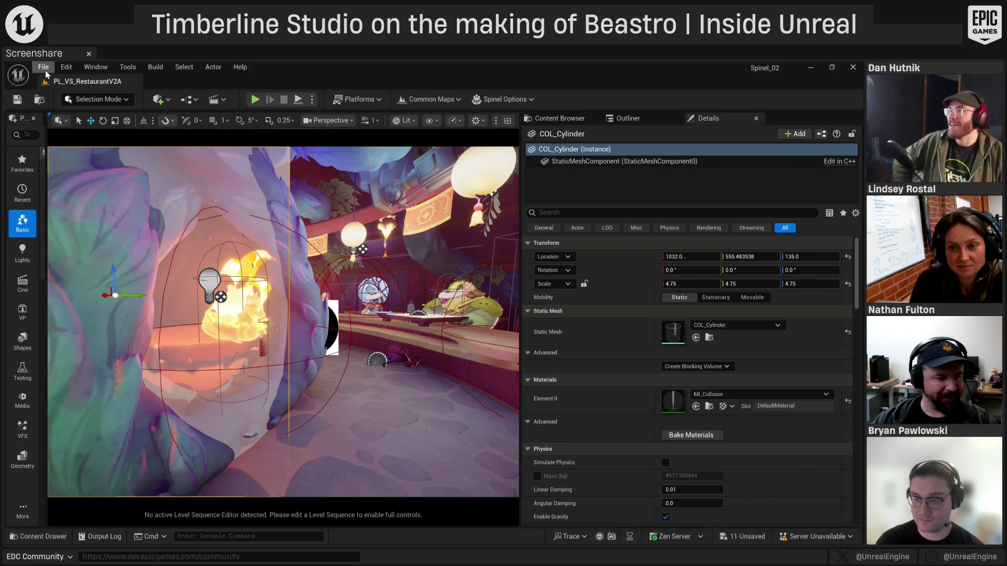
{"action": "left_click", "coordinate": [43, 67]}
{"action": "left_click", "coordinate": [95, 130]}
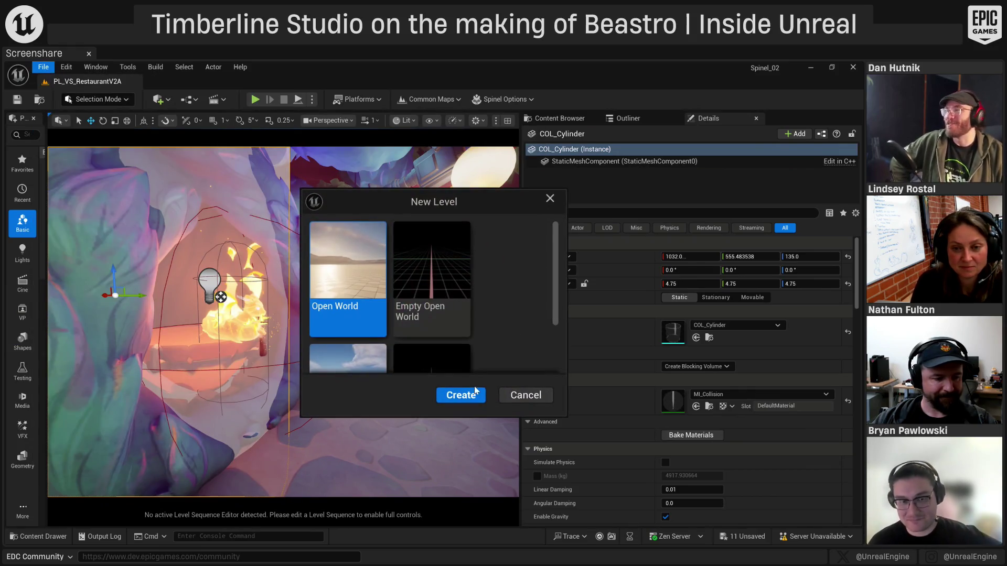
{"action": "scroll", "coordinate": [348, 335], "scroll_direction": "down", "scroll_amount": 1}
{"action": "double_click", "coordinate": [347, 333]}
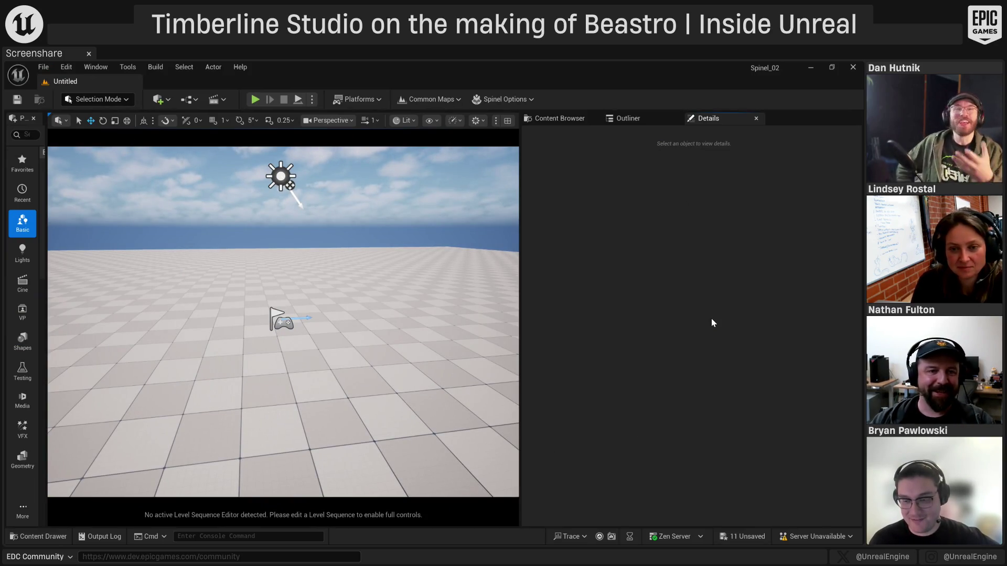
{"action": "left_click", "coordinate": [558, 118]}
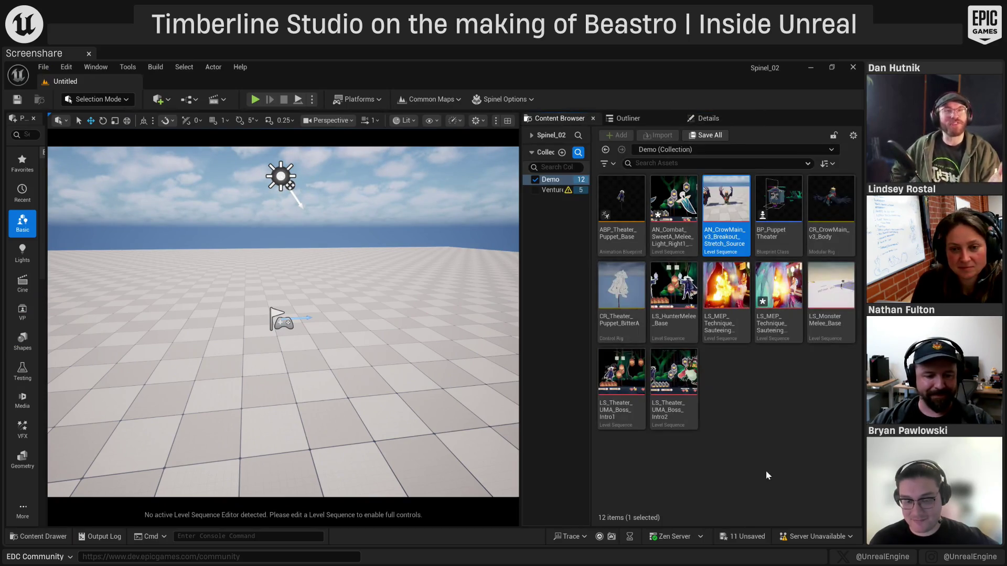
{"action": "double_click", "coordinate": [725, 237]}
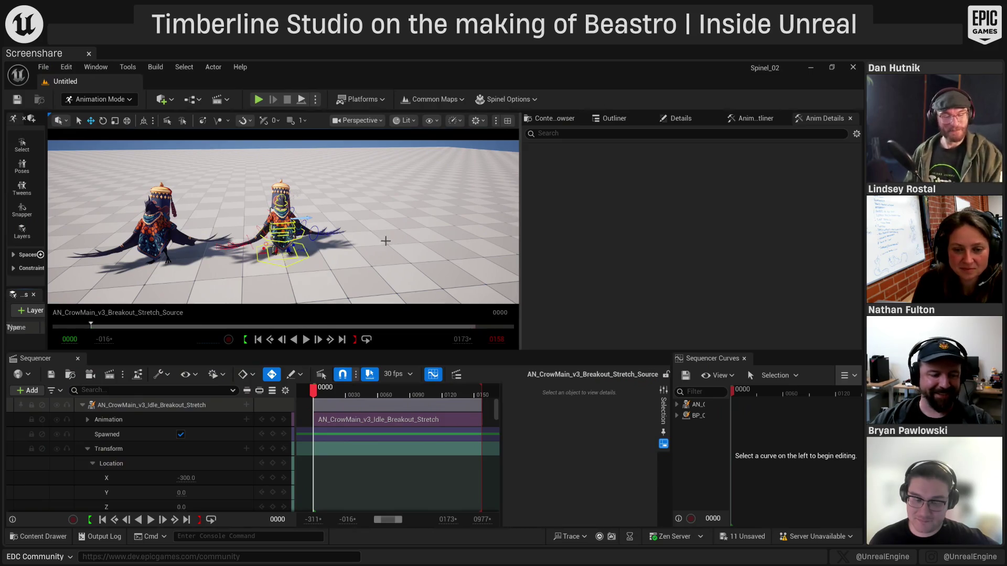
Frame the crow and play through its stretch animation, scrubbing forward to frame 103
{"action": "key", "text": "f"}
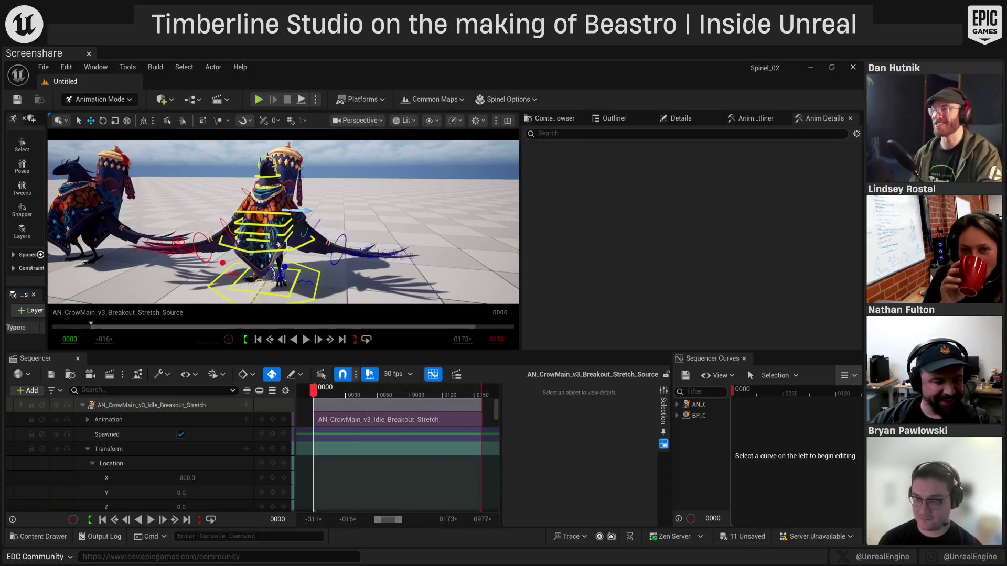
{"action": "mouse_move", "coordinate": [313, 391]}
{"action": "left_mouse_down"}
{"action": "mouse_move", "coordinate": [475, 398]}
{"action": "mouse_move", "coordinate": [314, 398]}
{"action": "left_mouse_up"}
{"action": "key", "text": "space"}
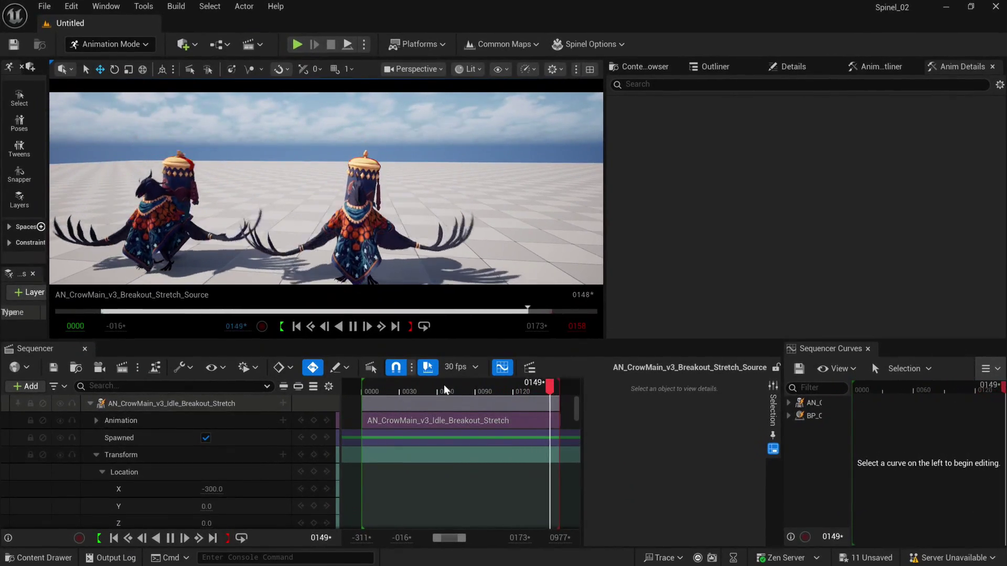
{"action": "left_click", "coordinate": [381, 392]}
{"action": "mouse_move", "coordinate": [418, 392]}
{"action": "left_mouse_down"}
{"action": "mouse_move", "coordinate": [432, 391]}
{"action": "mouse_move", "coordinate": [408, 387]}
{"action": "mouse_move", "coordinate": [435, 389]}
{"action": "mouse_move", "coordinate": [411, 382]}
{"action": "mouse_move", "coordinate": [447, 389]}
{"action": "mouse_move", "coordinate": [400, 389]}
{"action": "mouse_move", "coordinate": [456, 388]}
{"action": "mouse_move", "coordinate": [407, 390]}
{"action": "left_mouse_up"}
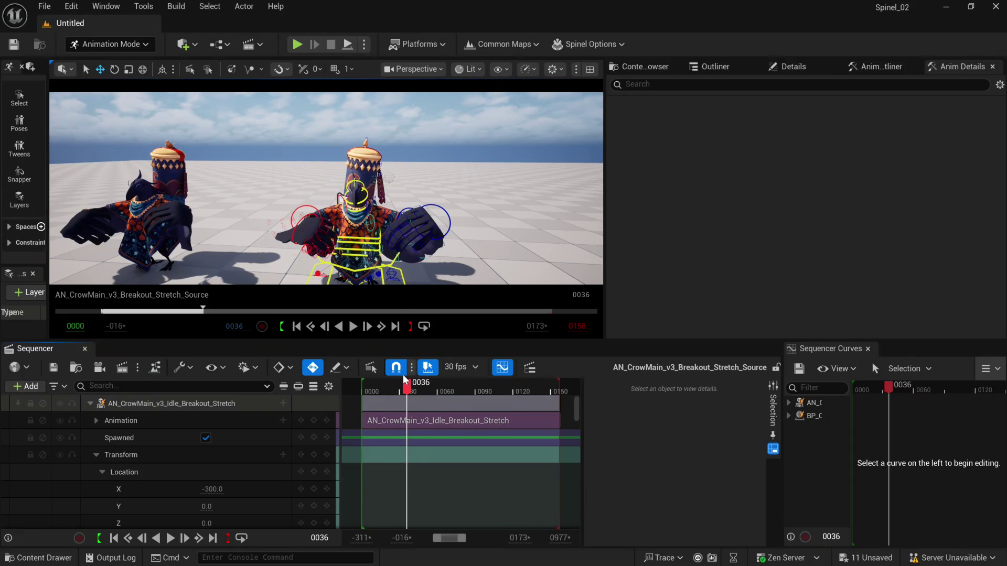
{"action": "mouse_move", "coordinate": [406, 391]}
{"action": "left_mouse_down"}
{"action": "mouse_move", "coordinate": [485, 406]}
{"action": "mouse_move", "coordinate": [443, 402]}
{"action": "mouse_move", "coordinate": [491, 396]}
{"action": "mouse_move", "coordinate": [435, 392]}
{"action": "mouse_move", "coordinate": [492, 378]}
{"action": "mouse_move", "coordinate": [449, 385]}
{"action": "mouse_move", "coordinate": [464, 385]}
{"action": "left_mouse_up"}
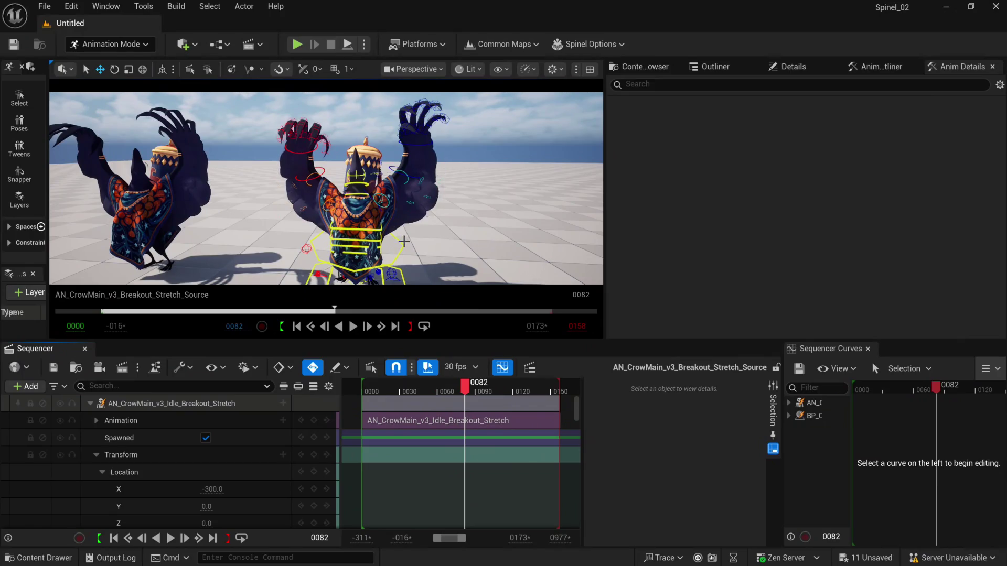
Drag the crow's body_ctrl sideways to key frame 82, then scrub to 96 to review
{"action": "left_click", "coordinate": [357, 237]}
{"action": "mouse_move", "coordinate": [393, 242]}
{"action": "left_mouse_down"}
{"action": "mouse_move", "coordinate": [407, 251]}
{"action": "mouse_move", "coordinate": [397, 259]}
{"action": "mouse_move", "coordinate": [416, 264]}
{"action": "mouse_move", "coordinate": [402, 264]}
{"action": "mouse_move", "coordinate": [424, 265]}
{"action": "mouse_move", "coordinate": [396, 267]}
{"action": "mouse_move", "coordinate": [430, 268]}
{"action": "left_mouse_up"}
{"action": "mouse_move", "coordinate": [449, 391]}
{"action": "left_mouse_down"}
{"action": "mouse_move", "coordinate": [498, 391]}
{"action": "mouse_move", "coordinate": [483, 391]}
{"action": "left_mouse_up"}
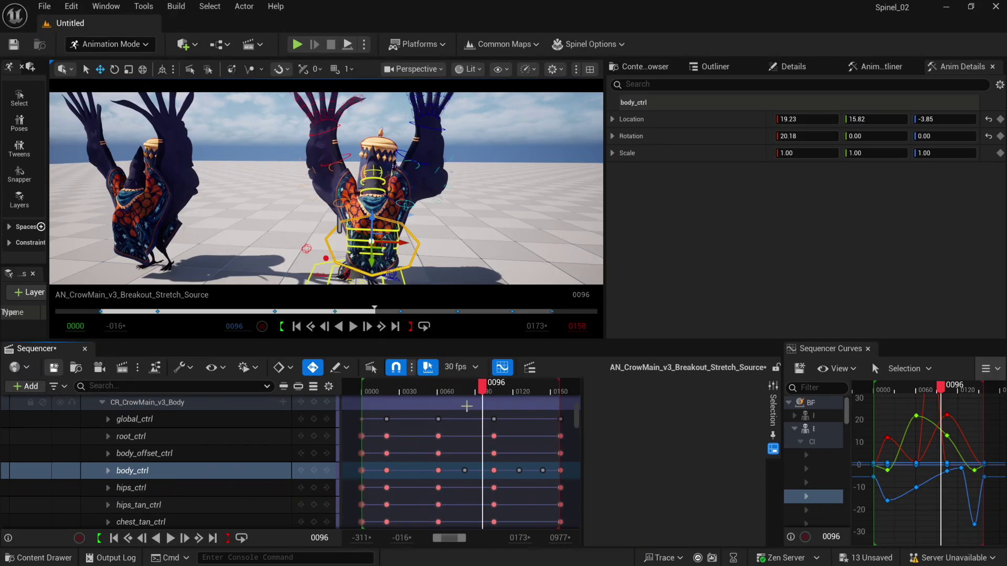
Save the crow sequence, jump to the body_ctrl key at frame 82, and frame it
{"action": "key", "text": "ctrl+s"}
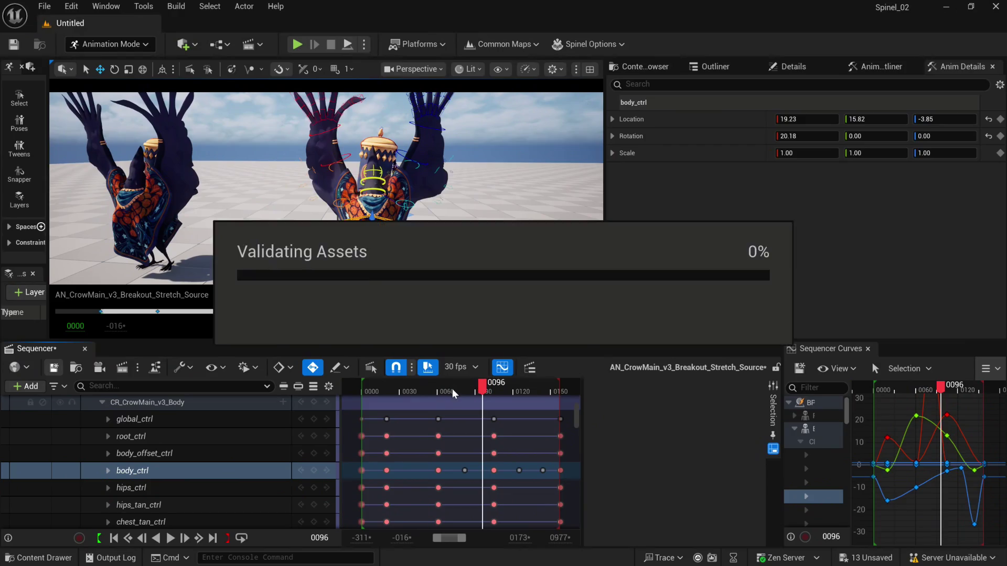
{"action": "mouse_move", "coordinate": [469, 391]}
{"action": "left_mouse_down"}
{"action": "mouse_move", "coordinate": [426, 390]}
{"action": "mouse_move", "coordinate": [499, 398]}
{"action": "mouse_move", "coordinate": [445, 402]}
{"action": "mouse_move", "coordinate": [488, 398]}
{"action": "mouse_move", "coordinate": [442, 388]}
{"action": "mouse_move", "coordinate": [496, 391]}
{"action": "mouse_move", "coordinate": [449, 391]}
{"action": "left_mouse_up"}
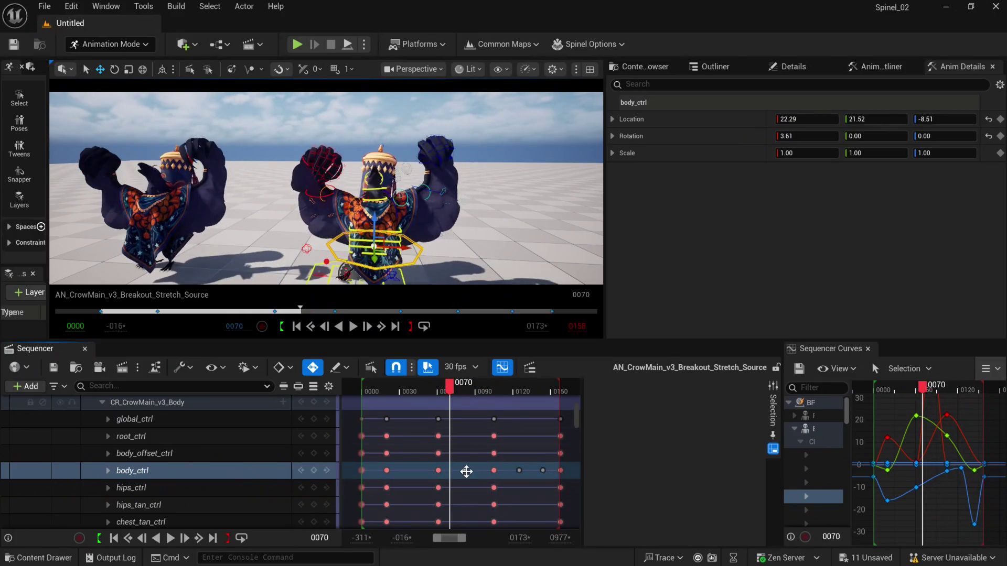
{"action": "double_click", "coordinate": [464, 470]}
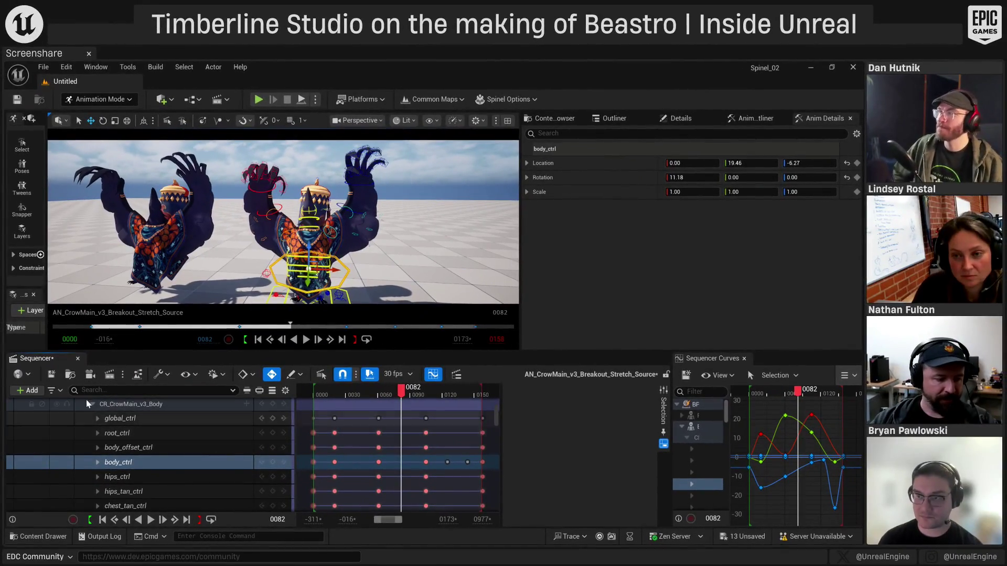
{"action": "left_click", "coordinate": [59, 374]}
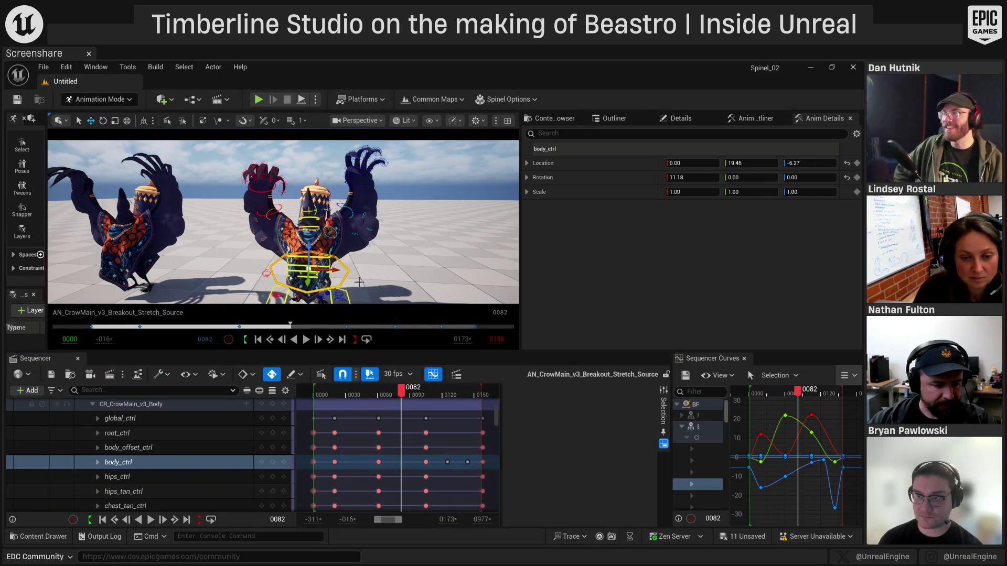
{"action": "key", "text": "f"}
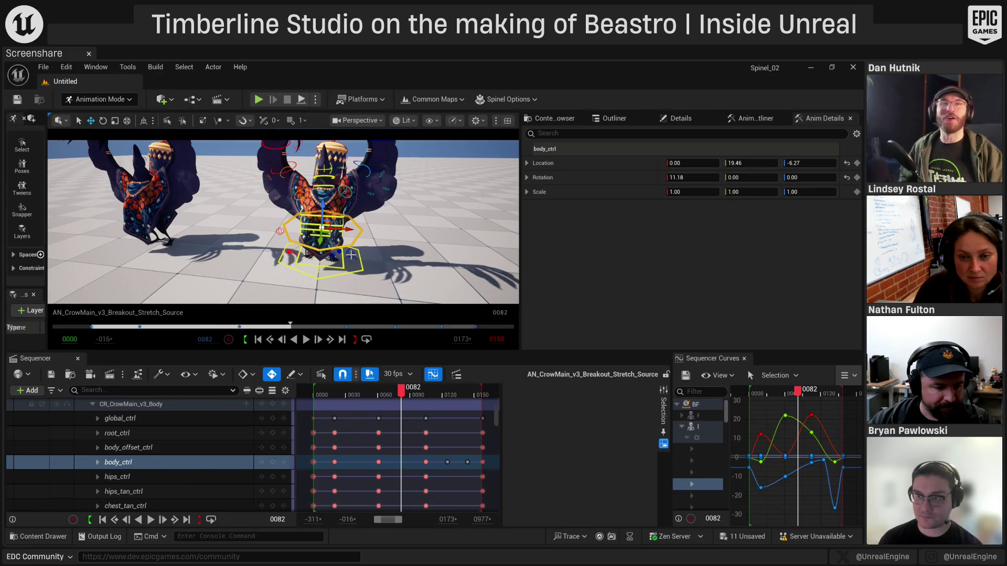
{"action": "left_click", "coordinate": [351, 254]}
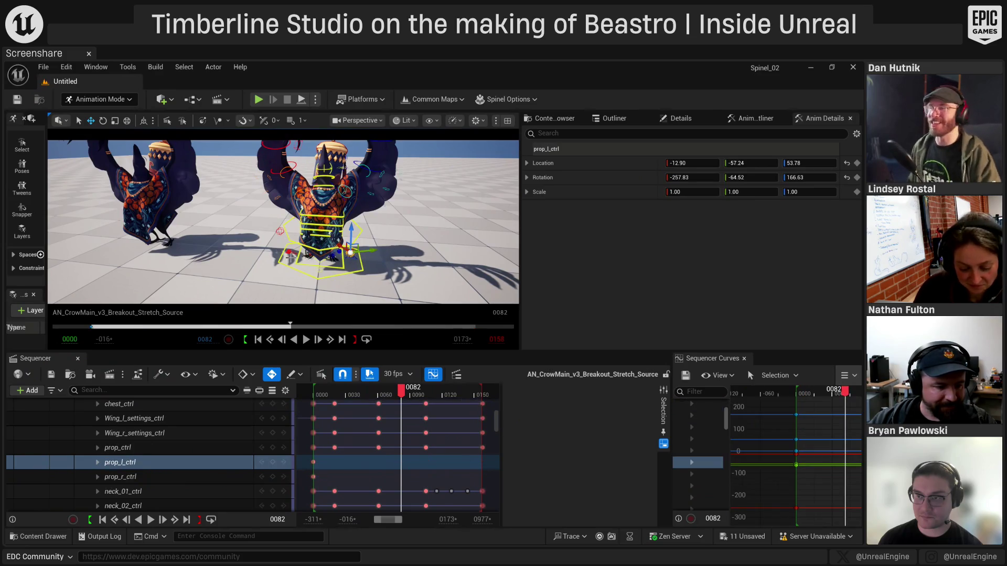
Select Wing_r_settings_ctrl, frame it, and drag it along X toward -10.00 at frame 0082
{"action": "left_click", "coordinate": [297, 252]}
{"action": "left_click", "coordinate": [294, 253]}
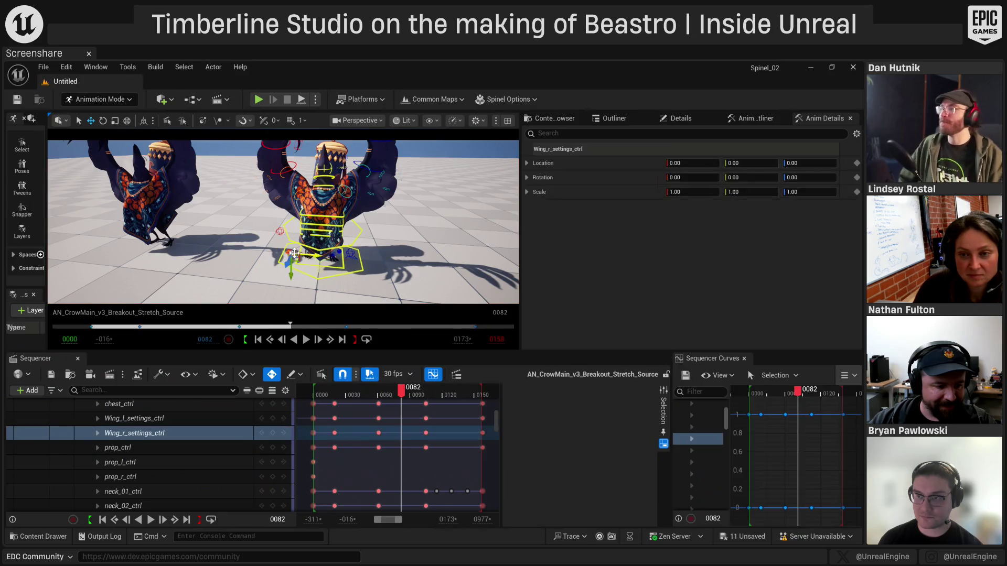
{"action": "key", "text": "f"}
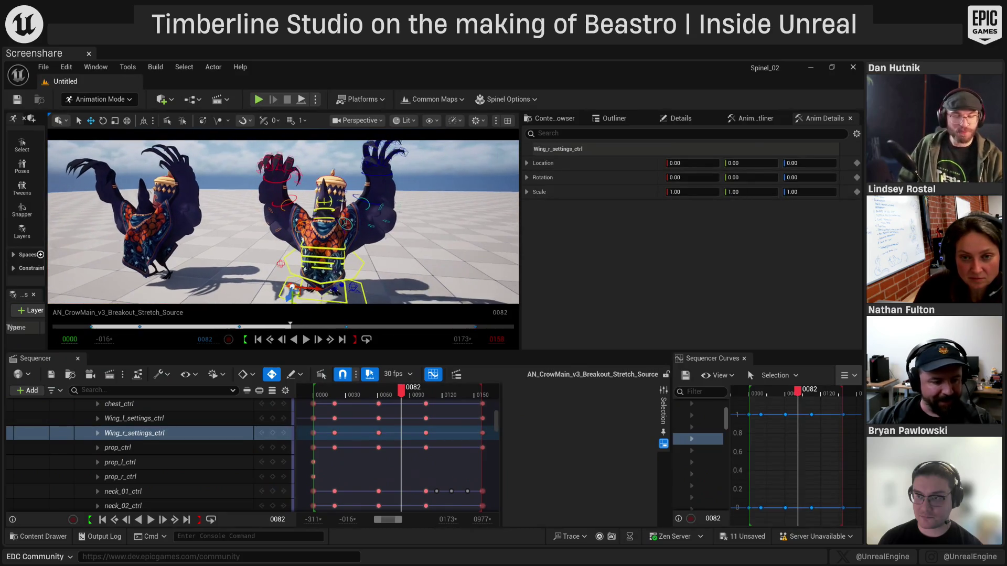
{"action": "mouse_move", "coordinate": [692, 163]}
{"action": "left_mouse_down"}
{"action": "mouse_move", "coordinate": [676, 163]}
{"action": "mouse_move", "coordinate": [703, 163]}
{"action": "left_mouse_up"}
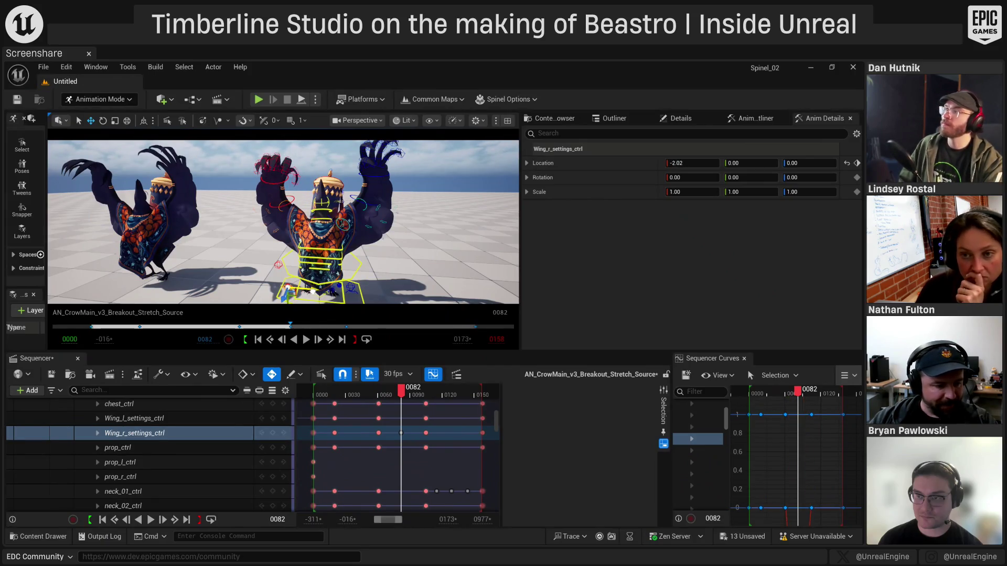
{"action": "left_click_drag", "start_coordinate": [321, 291], "coordinate": [306, 290]}
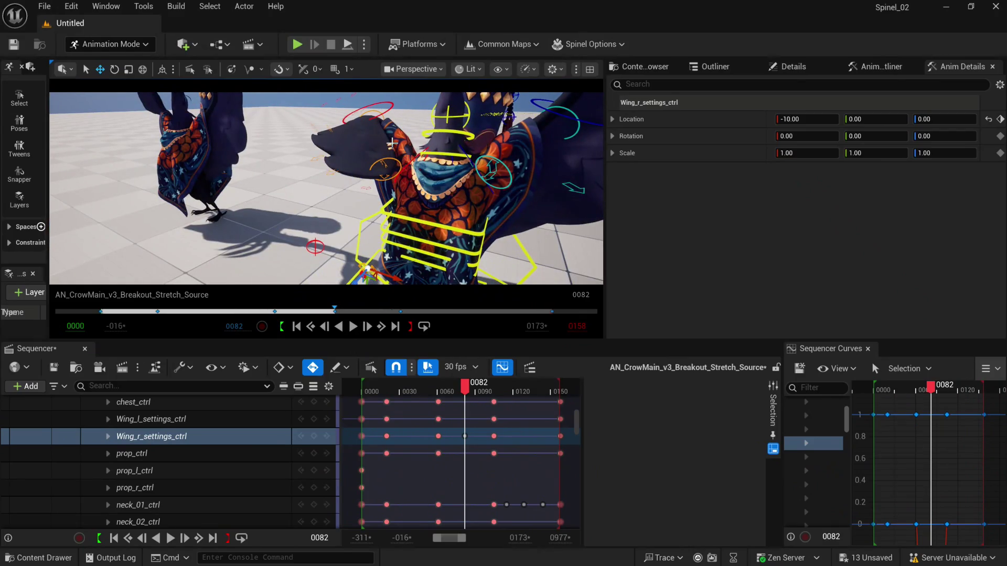
Try rotating the folded right wing control, undo it, and save the sequence at frame 0057
{"action": "left_click", "coordinate": [374, 112]}
{"action": "key", "text": "e"}
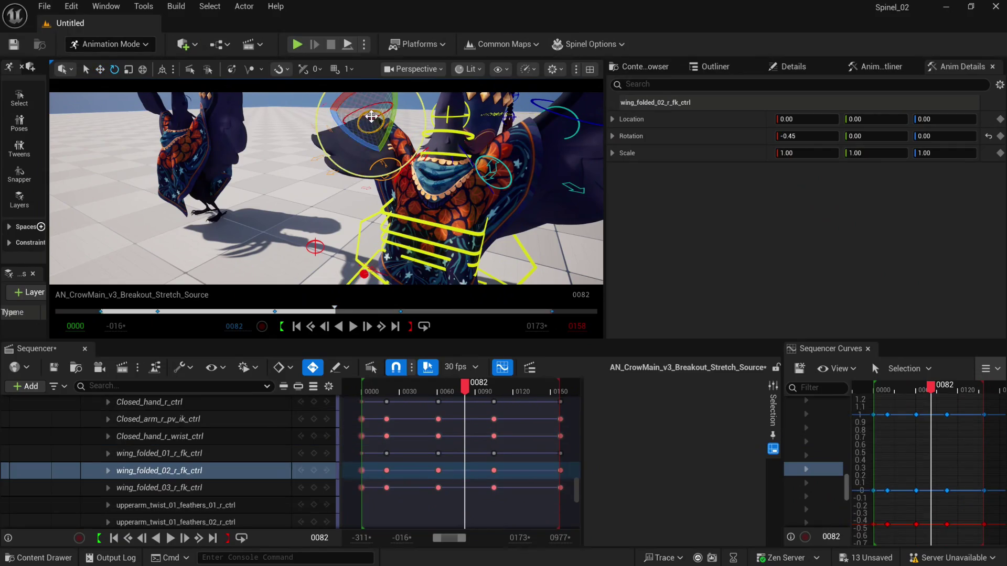
{"action": "mouse_move", "coordinate": [328, 112]}
{"action": "left_mouse_down"}
{"action": "mouse_move", "coordinate": [377, 107]}
{"action": "mouse_move", "coordinate": [362, 132]}
{"action": "left_mouse_up"}
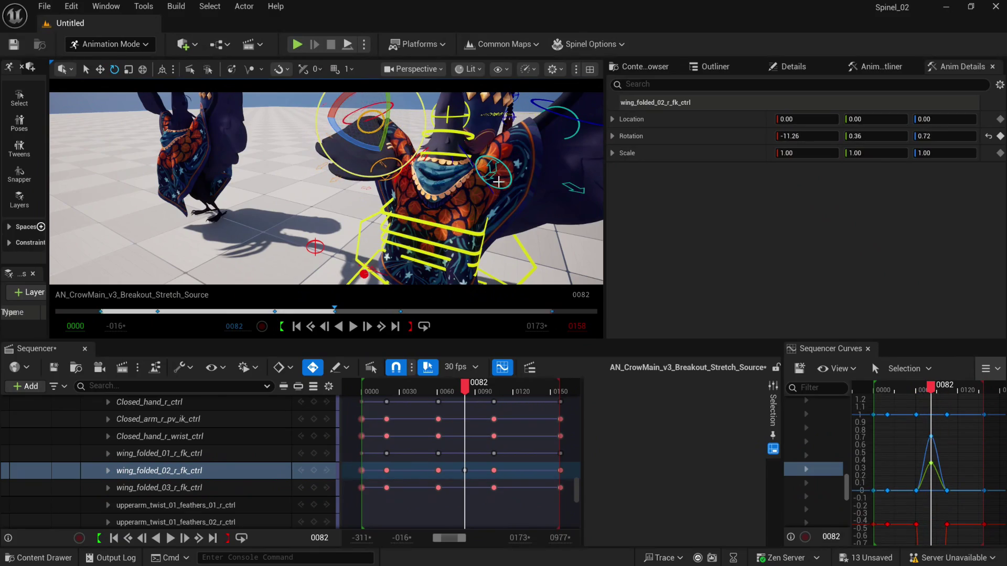
{"action": "key", "text": "ctrl+z"}
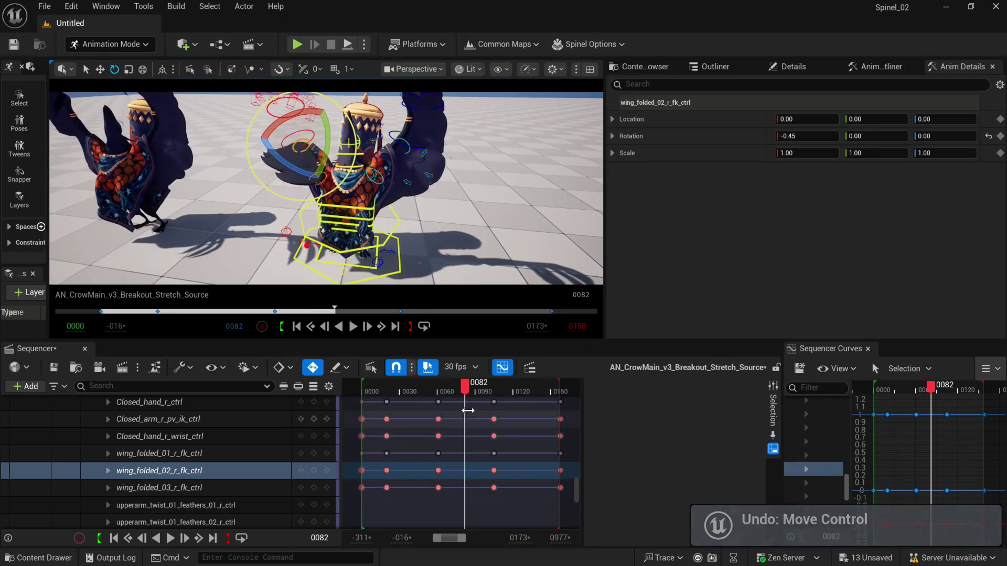
{"action": "mouse_move", "coordinate": [465, 388]}
{"action": "left_mouse_down"}
{"action": "mouse_move", "coordinate": [431, 394]}
{"action": "mouse_move", "coordinate": [550, 397]}
{"action": "mouse_move", "coordinate": [412, 398]}
{"action": "left_mouse_up"}
{"action": "left_click", "coordinate": [51, 371]}
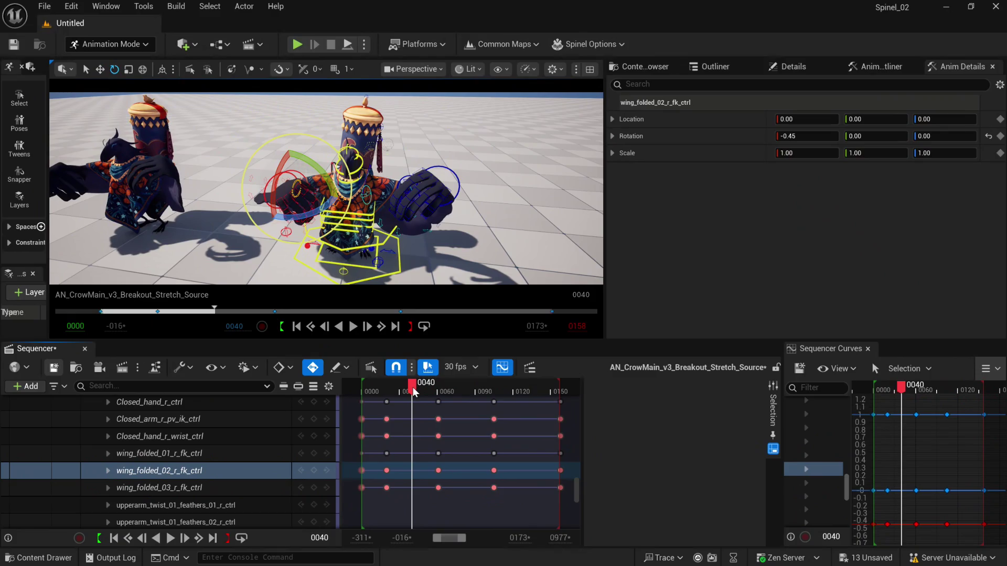
Undo the remaining wing edits, merge the stray Wing_r_settings_ctrl key into its neighbour, save, and close Sequencer
{"action": "mouse_move", "coordinate": [413, 394]}
{"action": "left_mouse_down"}
{"action": "mouse_move", "coordinate": [567, 412]}
{"action": "mouse_move", "coordinate": [424, 410]}
{"action": "mouse_move", "coordinate": [496, 390]}
{"action": "mouse_move", "coordinate": [461, 390]}
{"action": "mouse_move", "coordinate": [502, 390]}
{"action": "left_mouse_up"}
{"action": "key", "text": "ctrl+z"}
{"action": "key", "text": "ctrl+z"}
{"action": "left_click", "coordinate": [433, 389]}
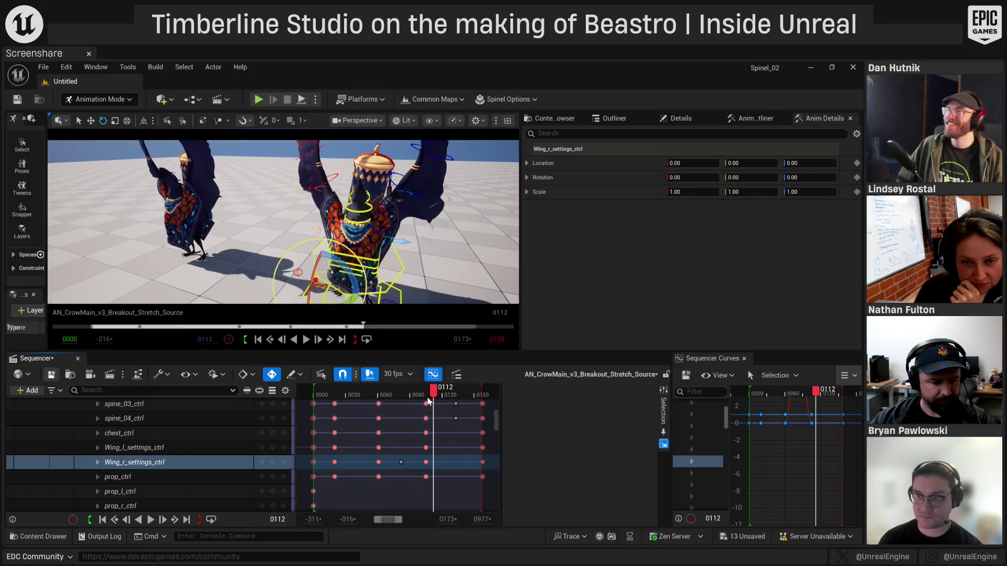
{"action": "mouse_move", "coordinate": [435, 394]}
{"action": "left_mouse_down"}
{"action": "mouse_move", "coordinate": [313, 392]}
{"action": "mouse_move", "coordinate": [418, 391]}
{"action": "mouse_move", "coordinate": [409, 391]}
{"action": "left_mouse_up"}
{"action": "left_click_drag", "start_coordinate": [401, 462], "coordinate": [426, 462]}
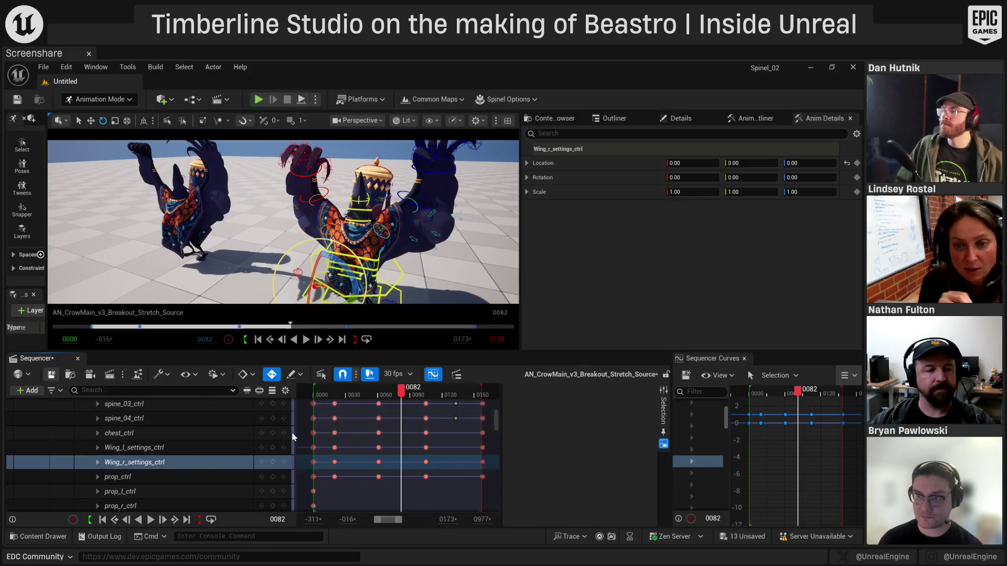
{"action": "key", "text": "ctrl+s"}
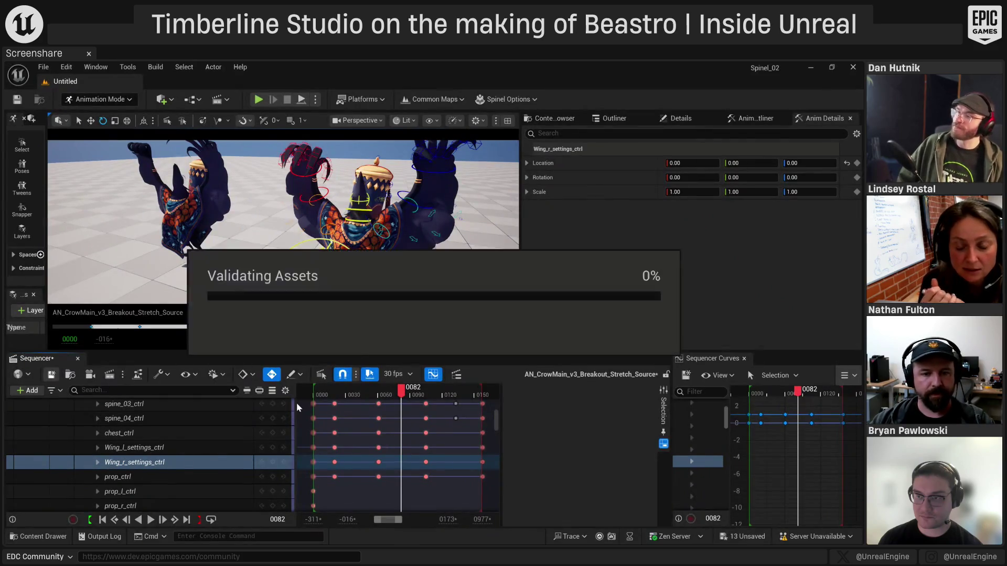
{"action": "left_click", "coordinate": [78, 359]}
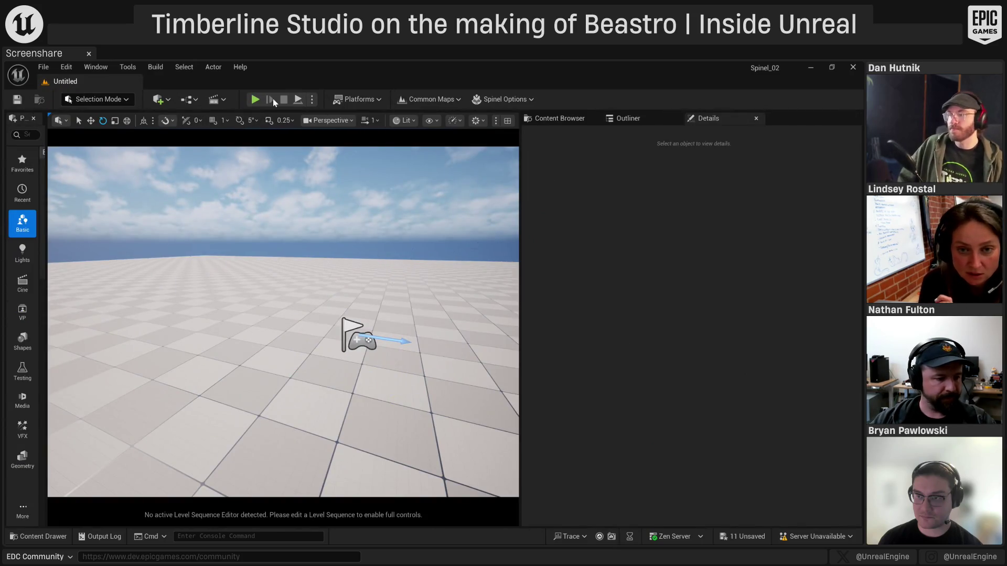
Open the PL_TestGym map from Common Maps and start a Play-in-Editor session
{"action": "left_click", "coordinate": [440, 98]}
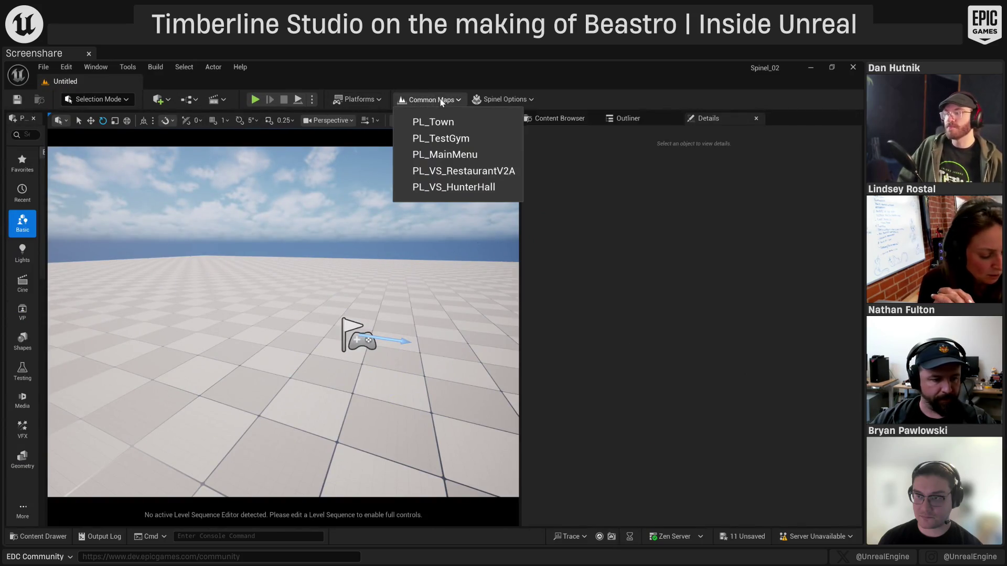
{"action": "left_click", "coordinate": [439, 140]}
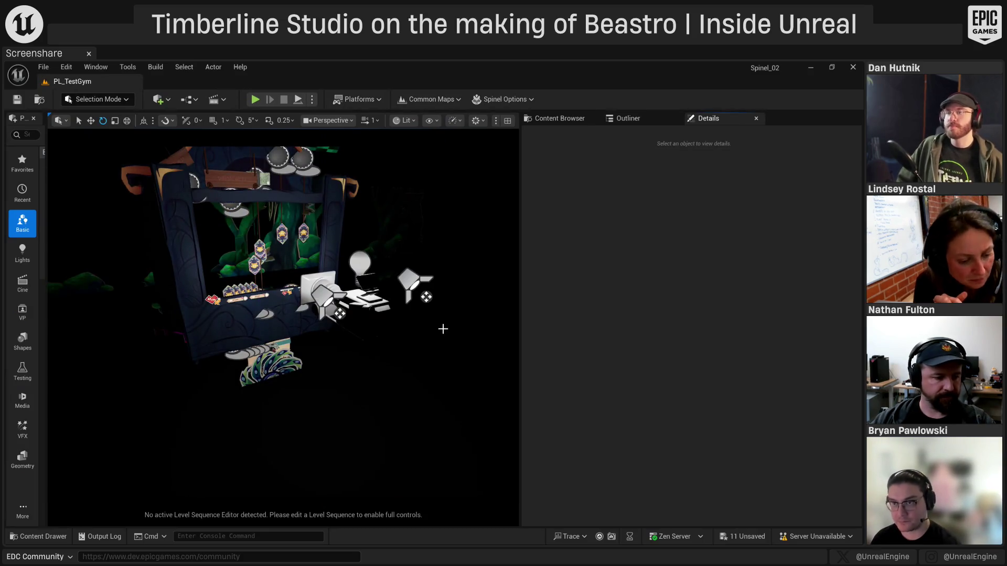
{"action": "left_click", "coordinate": [255, 99]}
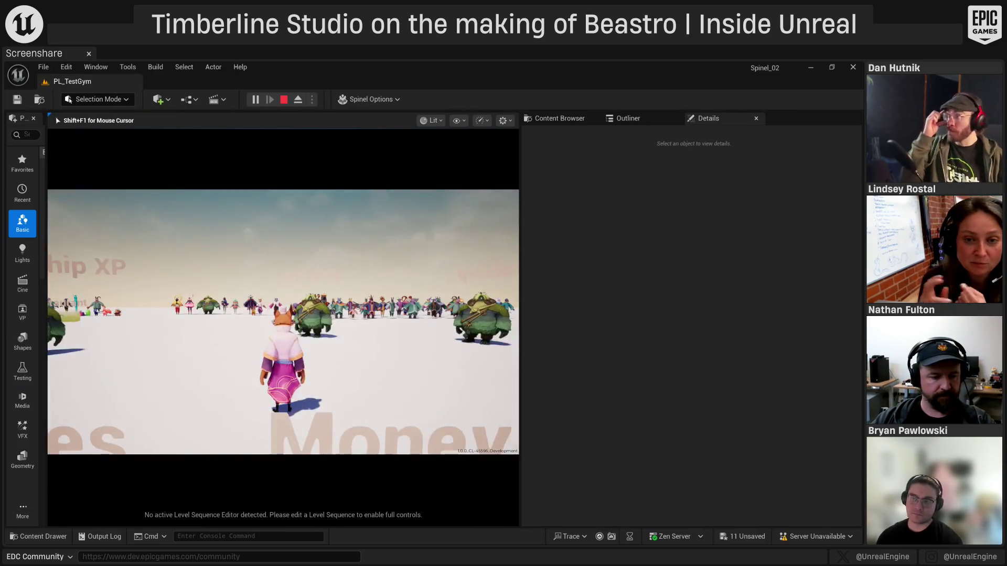
Walk the fox to the creatures, choose Oyshi to feed, and accept the deck to start the venture
{"action": "key", "text": "w"}
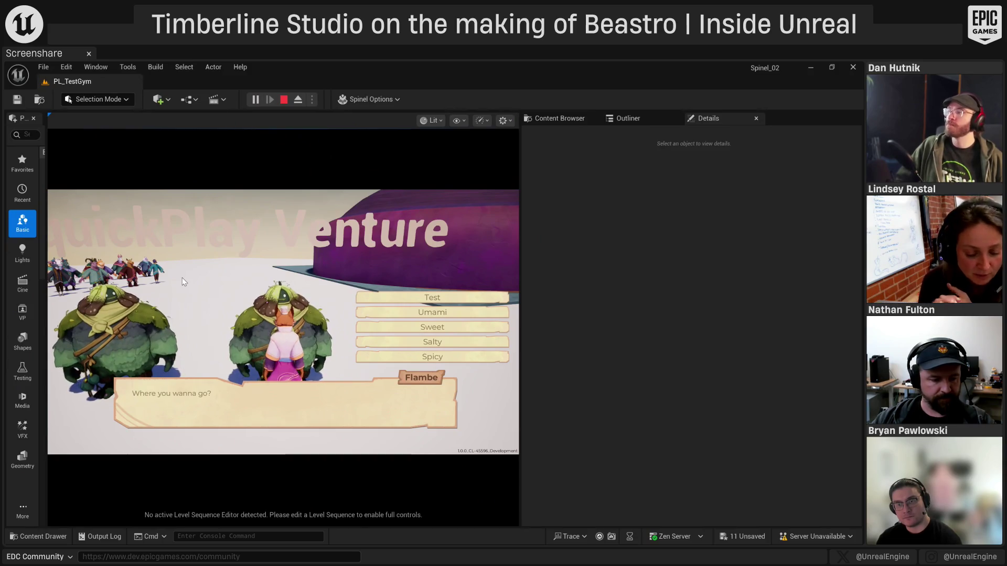
{"action": "left_click", "coordinate": [362, 341]}
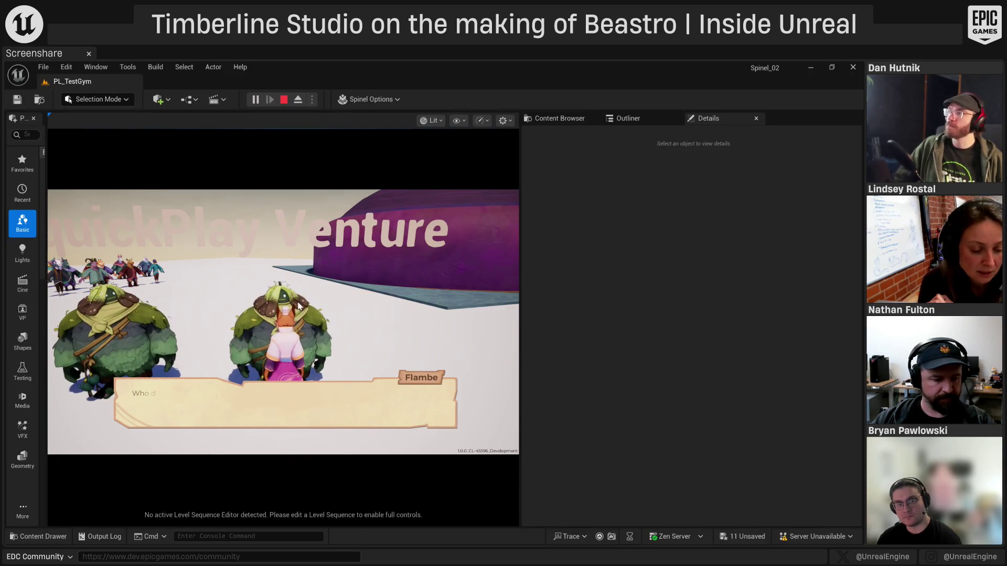
{"action": "left_click", "coordinate": [440, 341]}
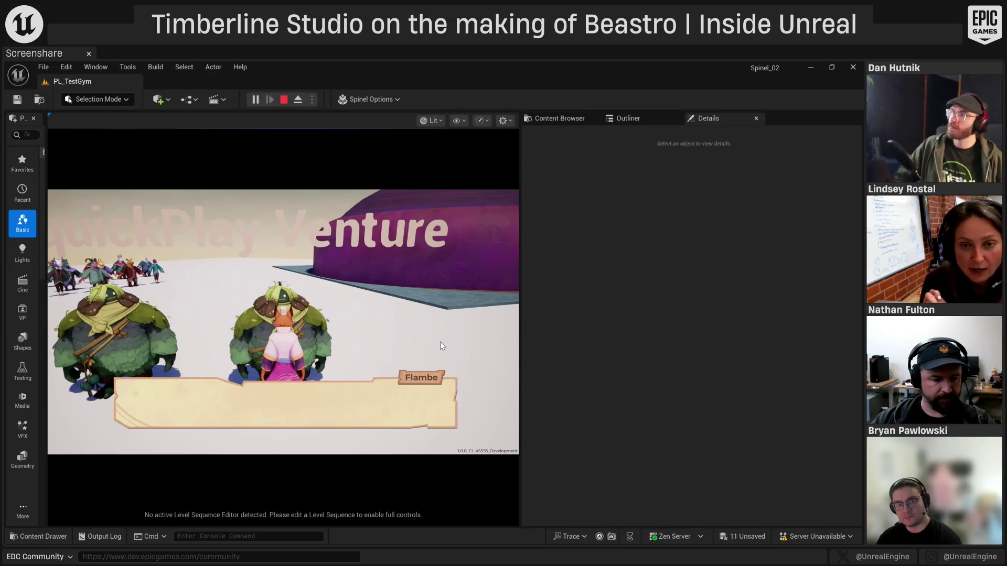
{"action": "left_click", "coordinate": [435, 356]}
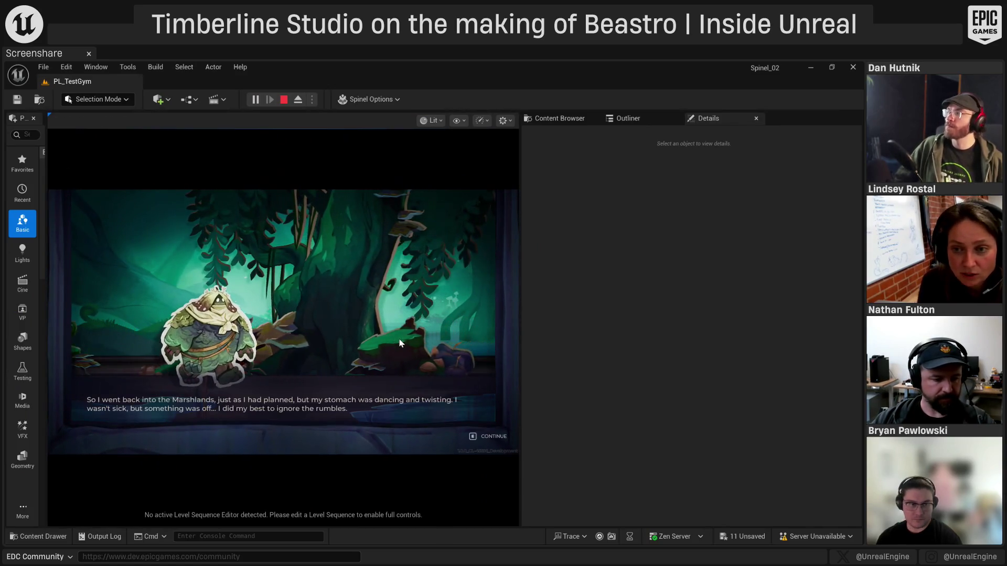
Run Spinel.VentureUnlockRegions 1 in the console, enter the map node, and continue into the flamato battle
{"action": "left_click", "coordinate": [383, 331]}
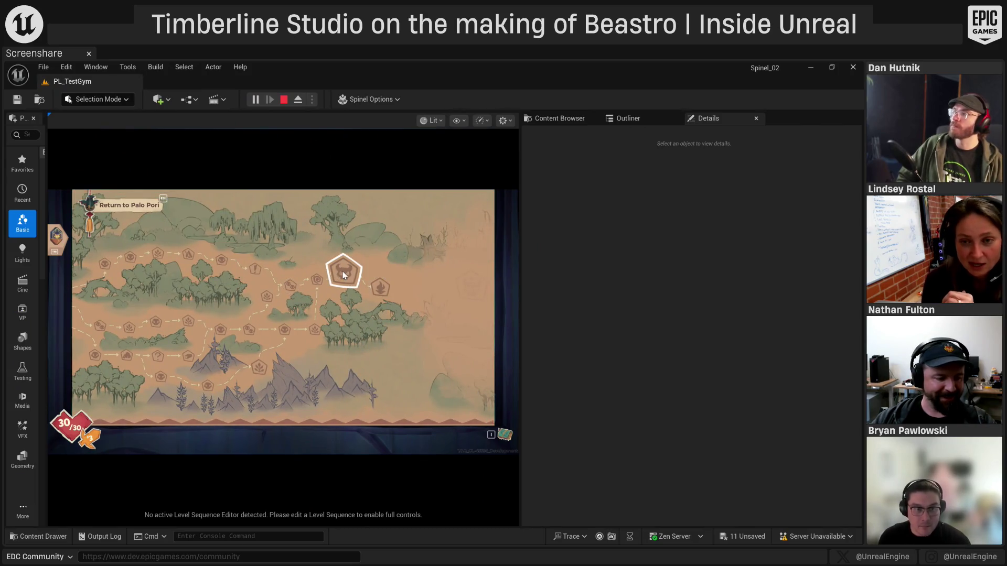
{"action": "key", "text": "Up"}
{"action": "key", "text": "Up"}
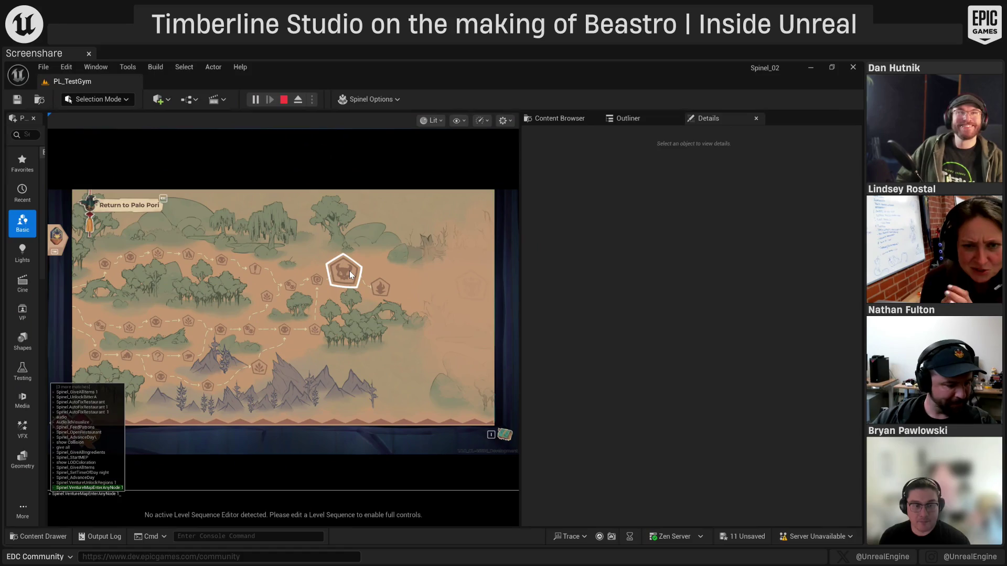
{"action": "key", "text": "Return"}
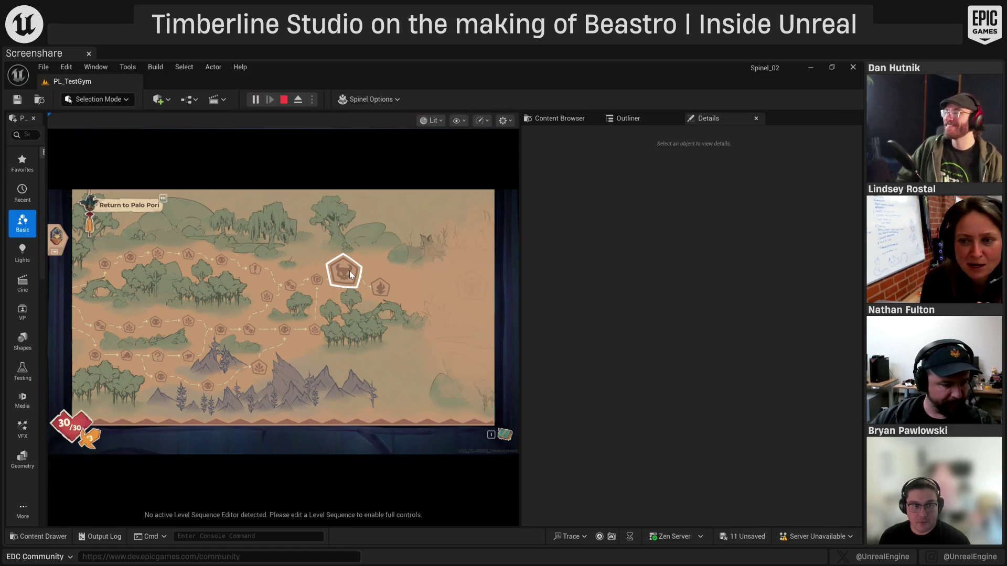
{"action": "left_click", "coordinate": [348, 276]}
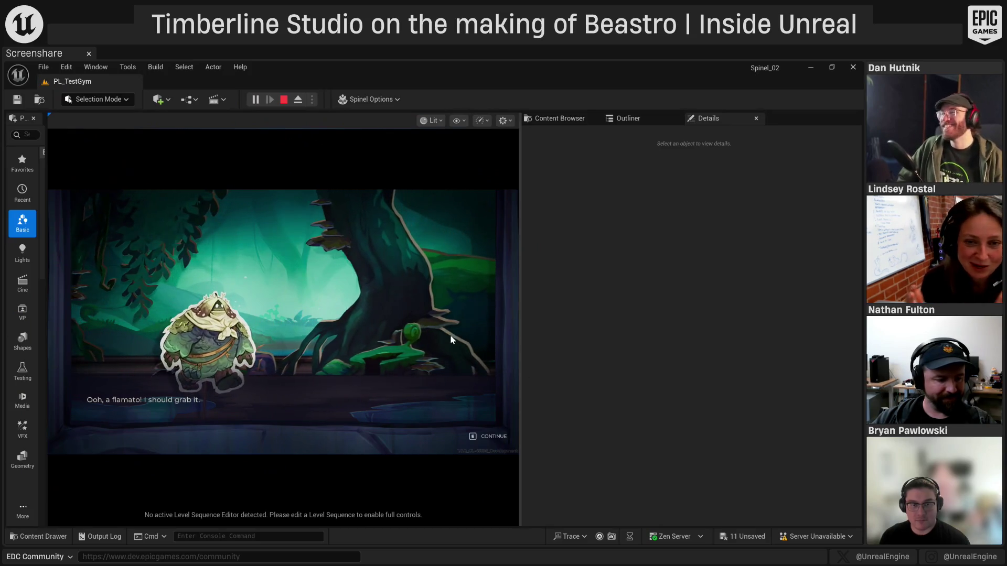
{"action": "key", "text": "e"}
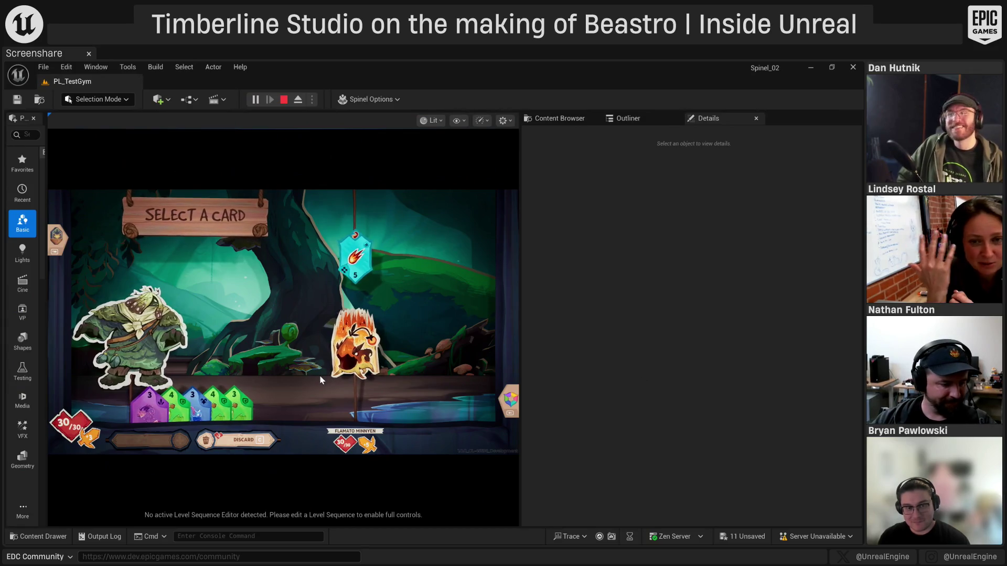
Attack the Flamato Minnyen with two green cards, refilling the hand between attacks
{"action": "left_click", "coordinate": [249, 391]}
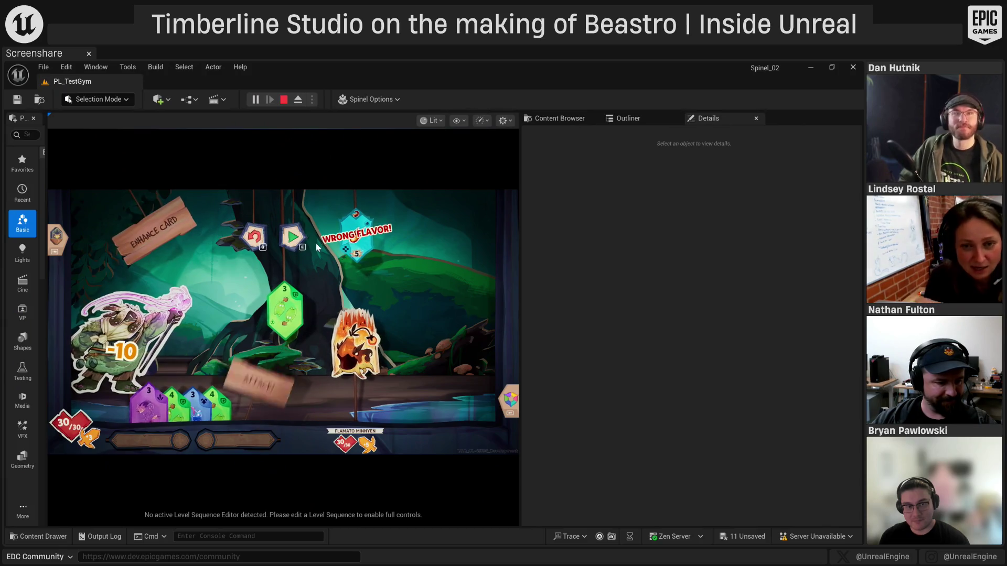
{"action": "left_click", "coordinate": [291, 239]}
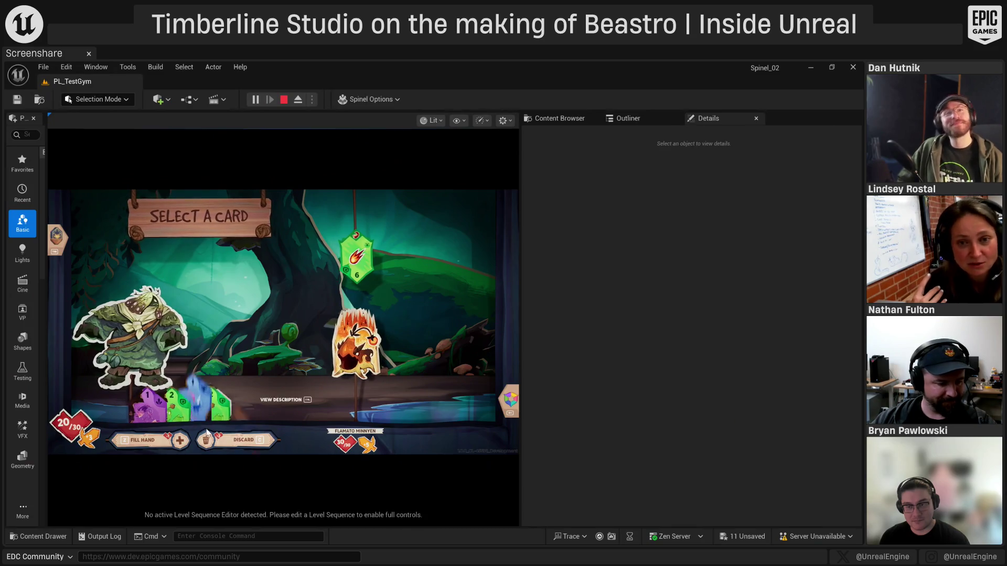
{"action": "left_click", "coordinate": [240, 440]}
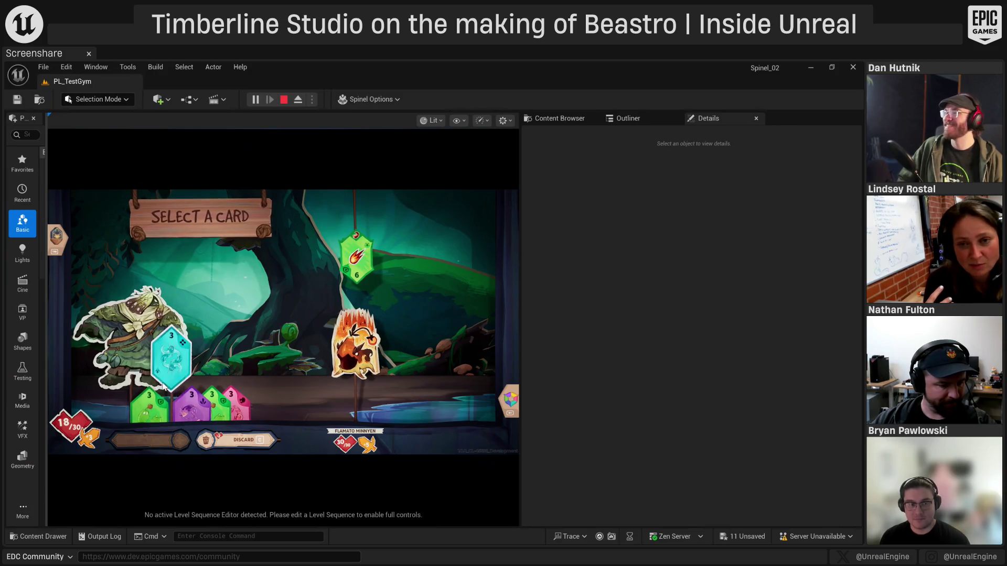
{"action": "left_click", "coordinate": [148, 405]}
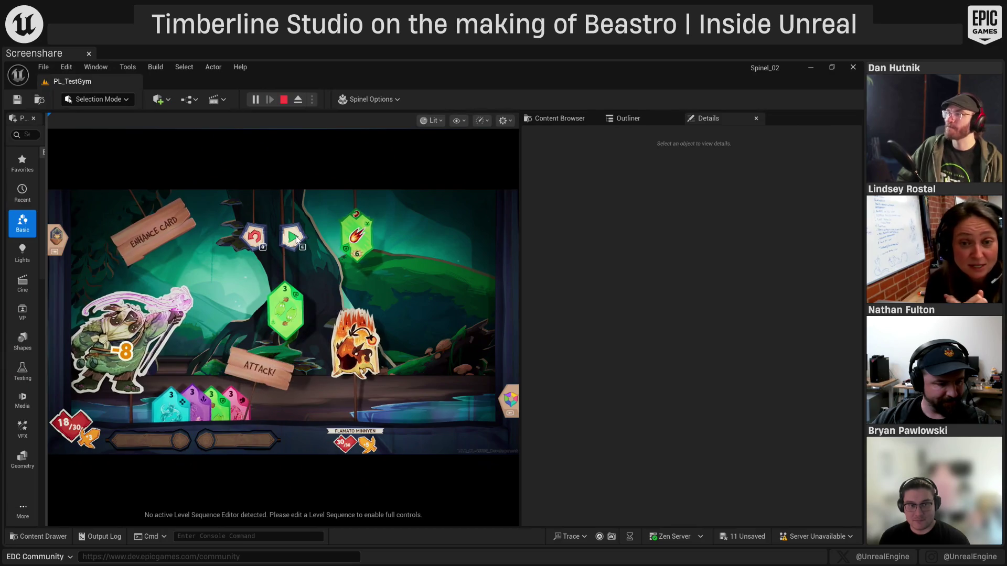
{"action": "left_click", "coordinate": [293, 237]}
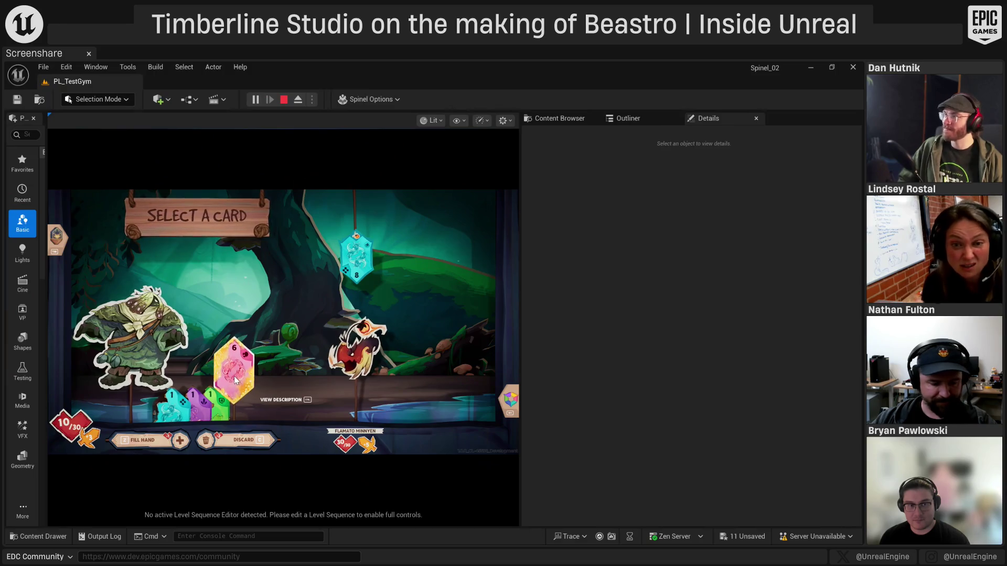
Read the pink card's description and the green card's Burned effect, then show the debug menu bar with F1
{"action": "key", "text": "ctrl"}
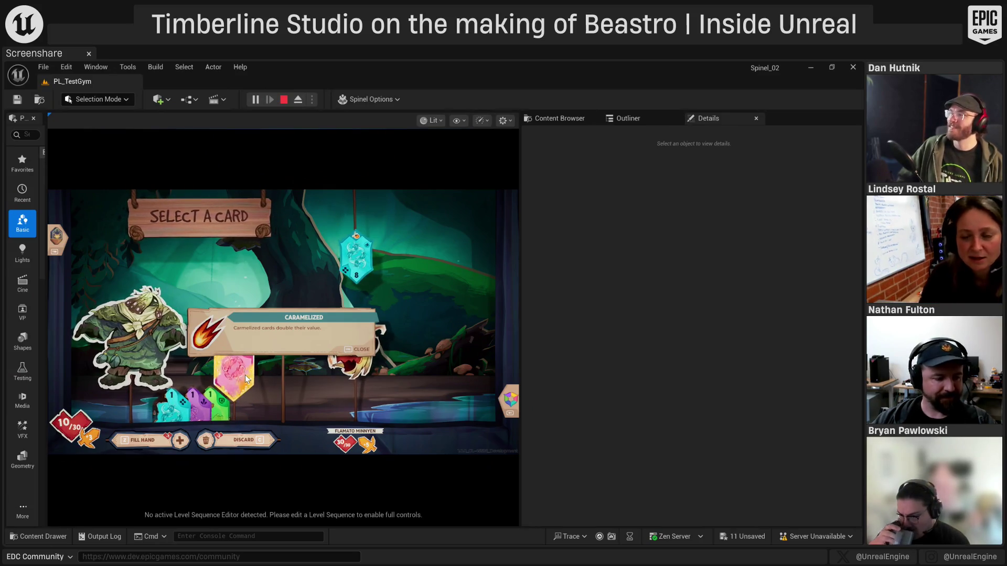
{"action": "left_click", "coordinate": [244, 376]}
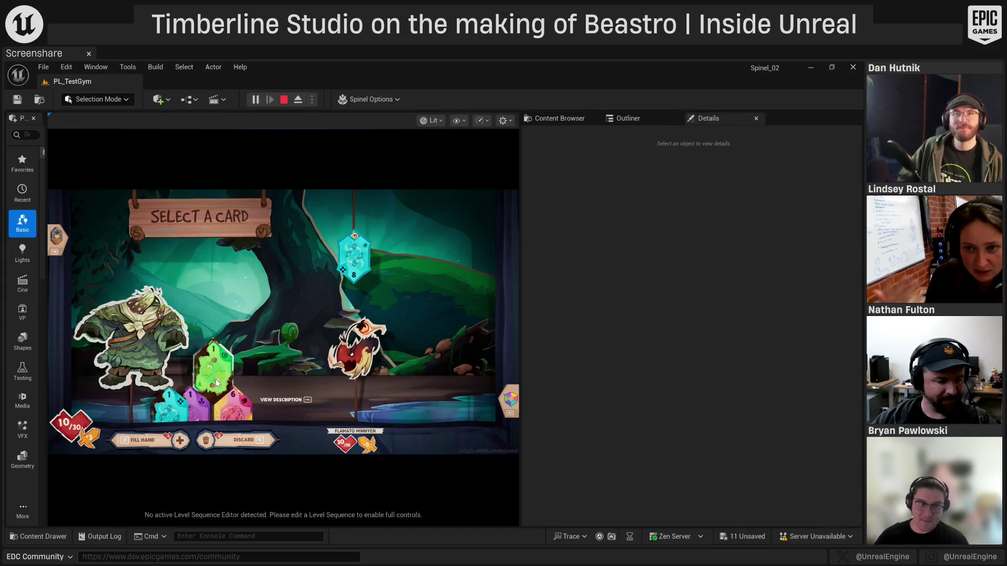
{"action": "key", "text": "ctrl"}
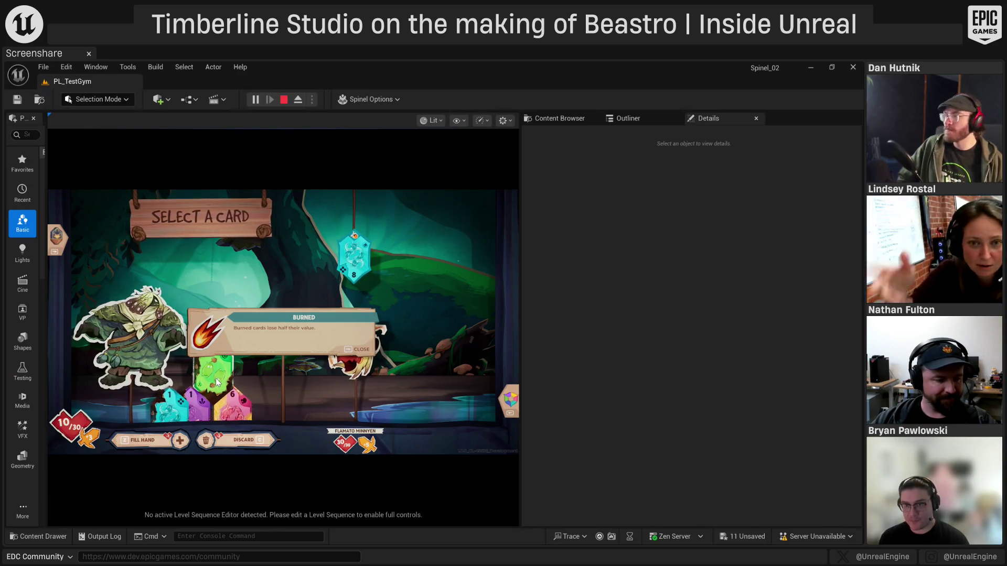
{"action": "key", "text": "ctrl"}
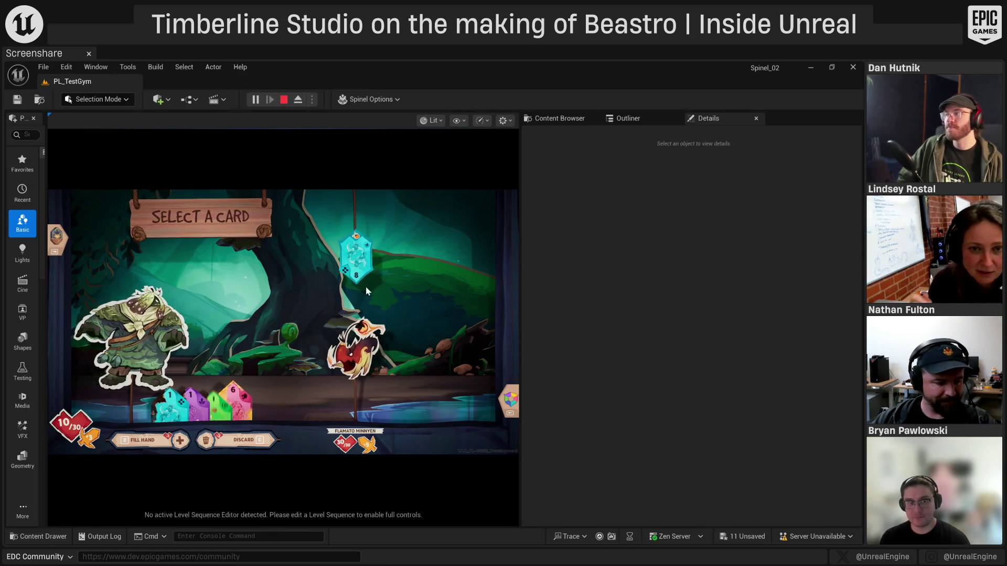
{"action": "key", "text": "F1"}
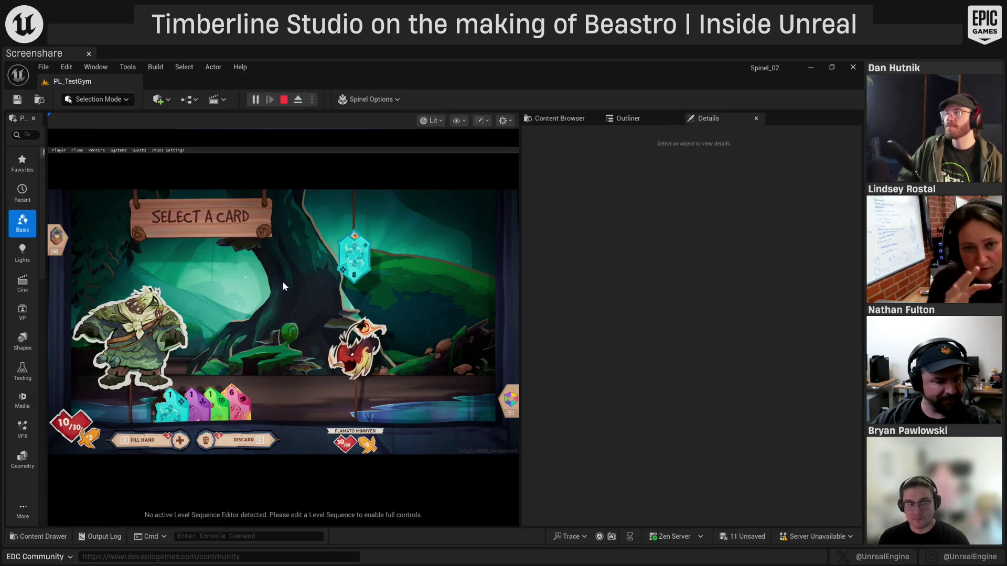
Set the hunter's Sweet card effect to DamageAndHeal in Venture Subsystem, close it, then lift the pink card
{"action": "left_click", "coordinate": [118, 150]}
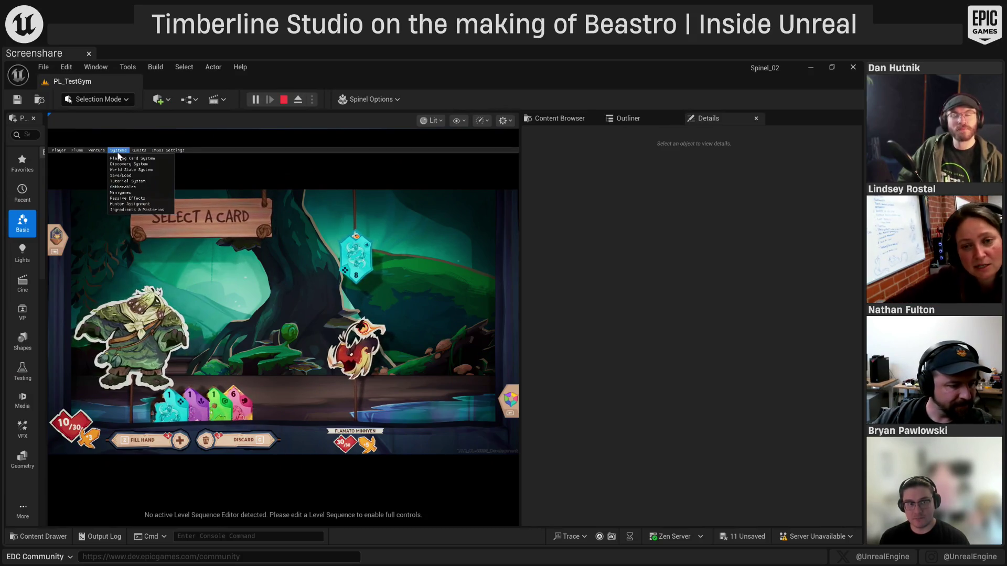
{"action": "left_click", "coordinate": [98, 165]}
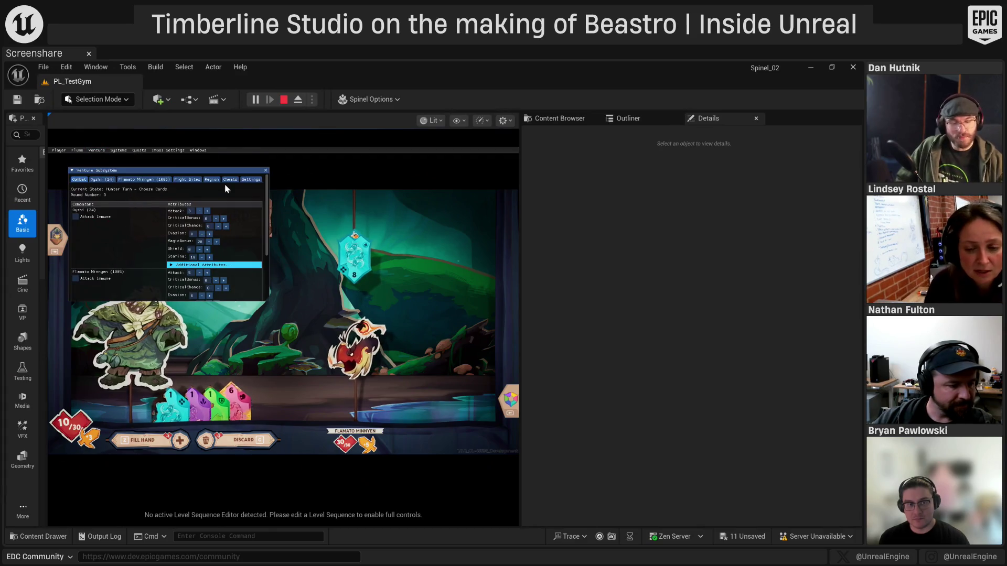
{"action": "left_click", "coordinate": [99, 181]}
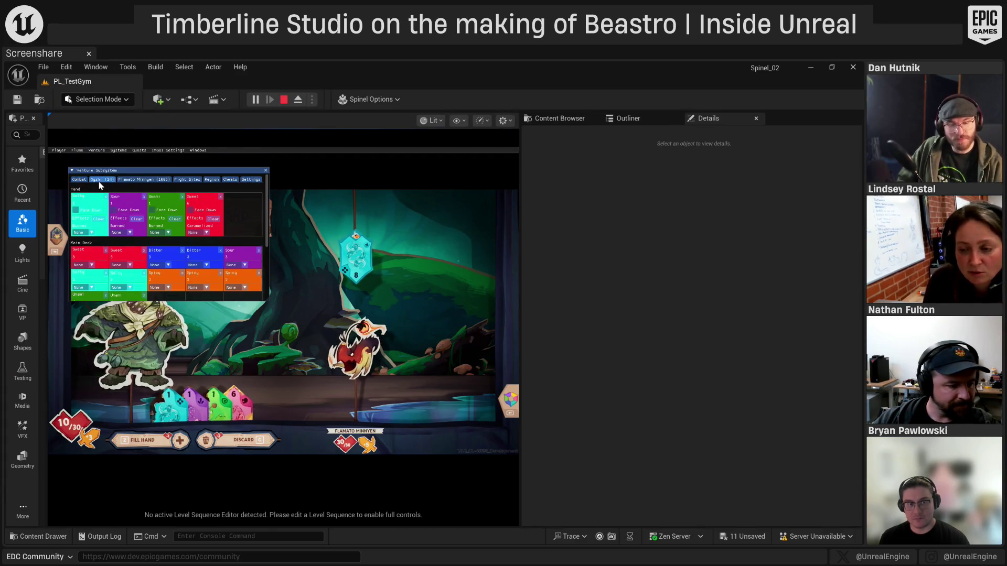
{"action": "left_click", "coordinate": [199, 232]}
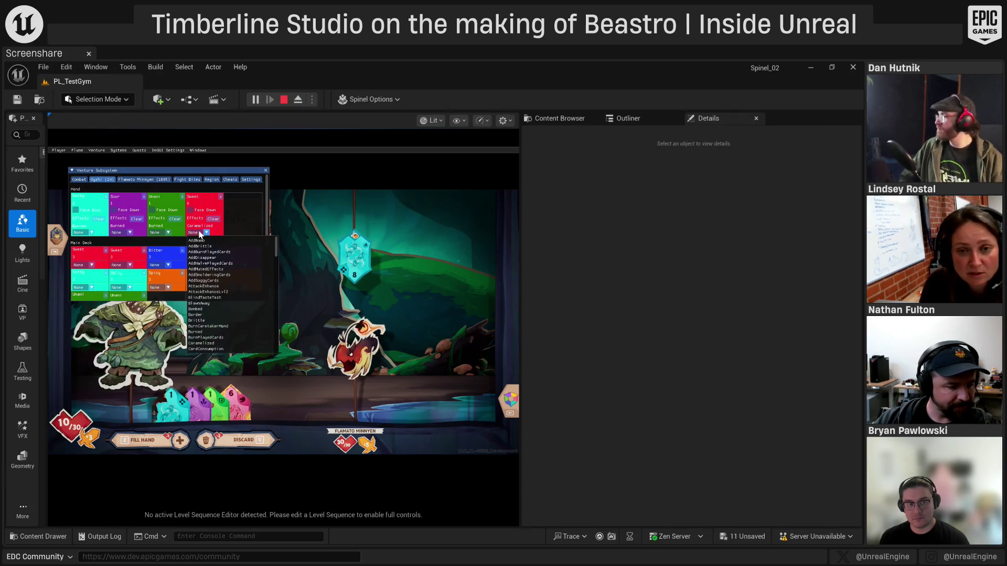
{"action": "scroll", "coordinate": [248, 319], "scroll_direction": "down", "scroll_amount": 3}
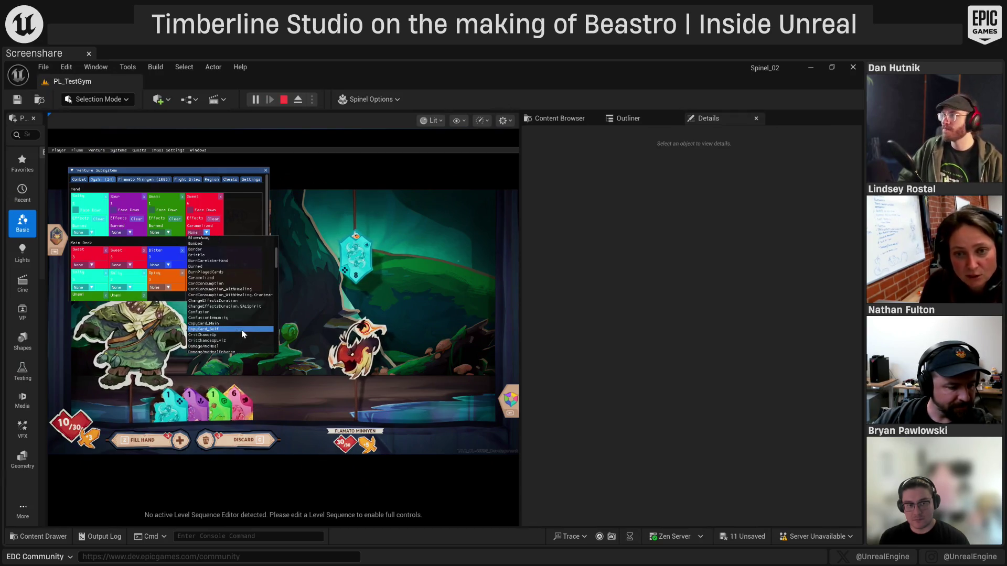
{"action": "scroll", "coordinate": [242, 333], "scroll_direction": "down", "scroll_amount": 1}
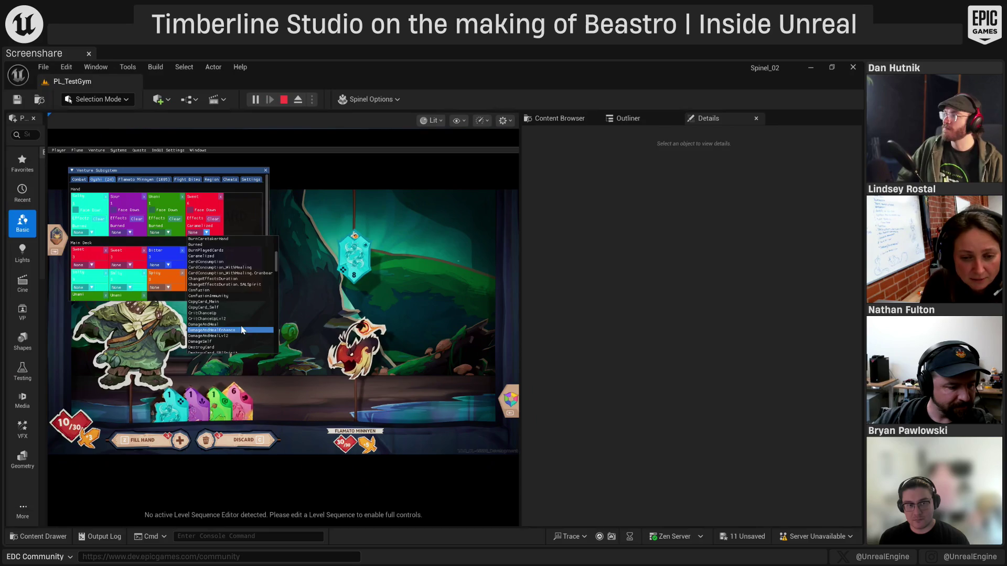
{"action": "left_click", "coordinate": [213, 325]}
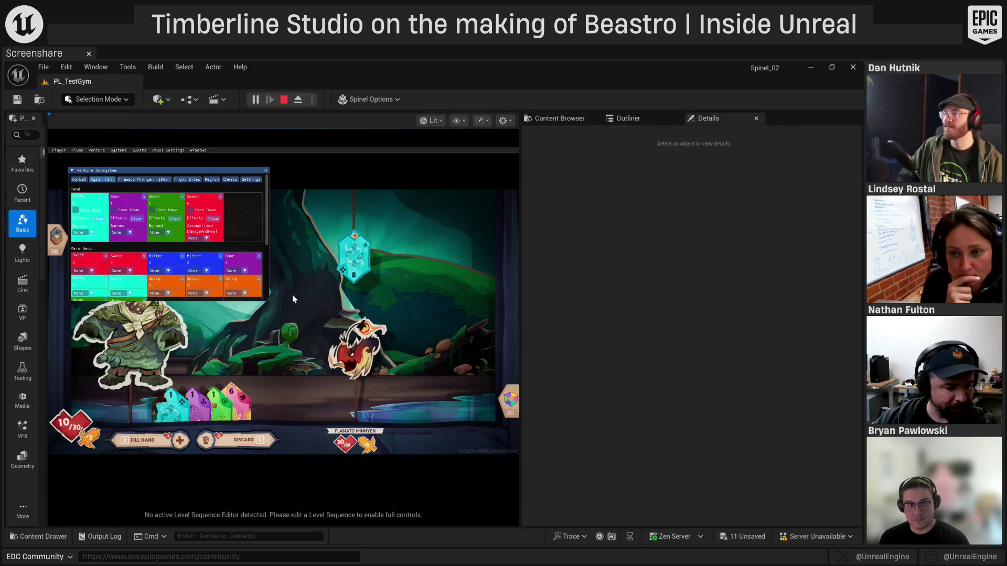
{"action": "left_click", "coordinate": [266, 171]}
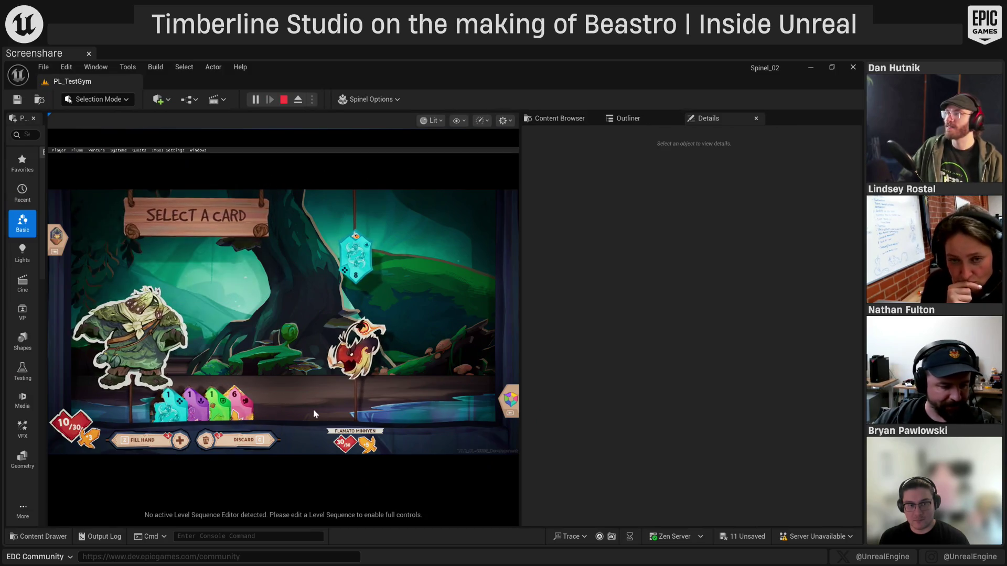
{"action": "left_click", "coordinate": [237, 409]}
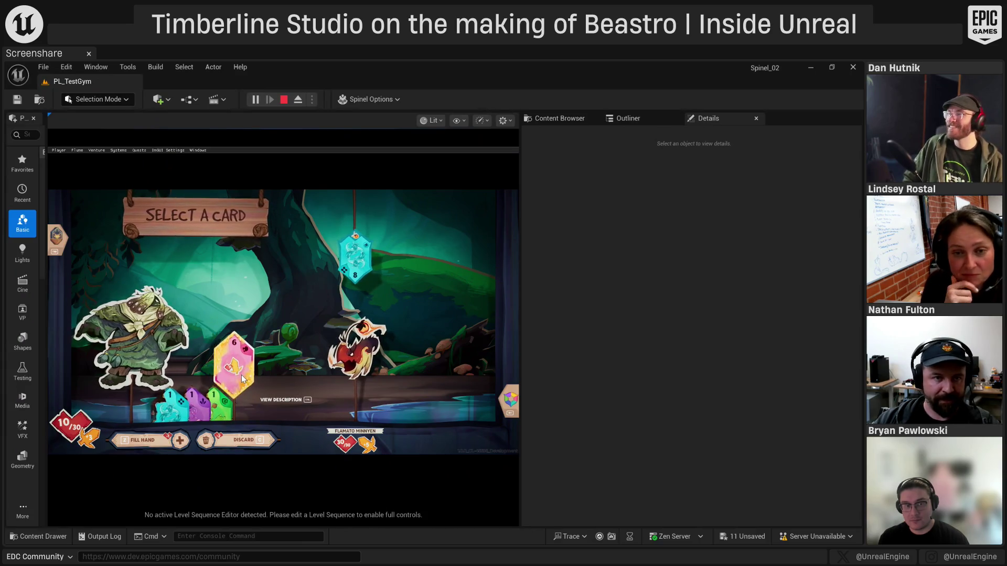
Play the pink card and a blue-enhanced cyan 3 card, dropping the enemy to 19 HP, then refill the hand
{"action": "mouse_move", "coordinate": [243, 377]}
{"action": "left_mouse_down"}
{"action": "mouse_move", "coordinate": [262, 335]}
{"action": "mouse_move", "coordinate": [319, 295]}
{"action": "mouse_move", "coordinate": [349, 227]}
{"action": "left_mouse_up"}
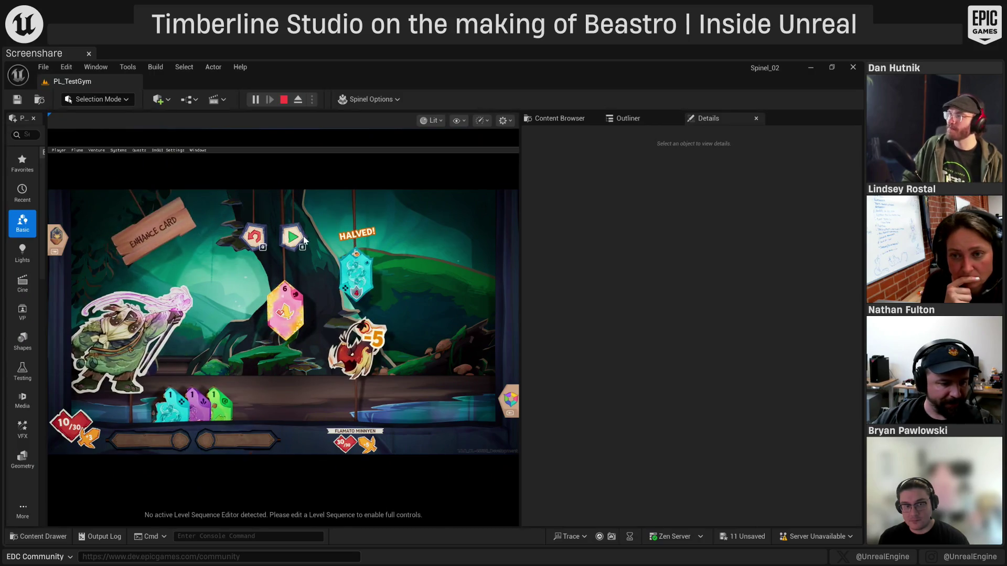
{"action": "key", "text": "e"}
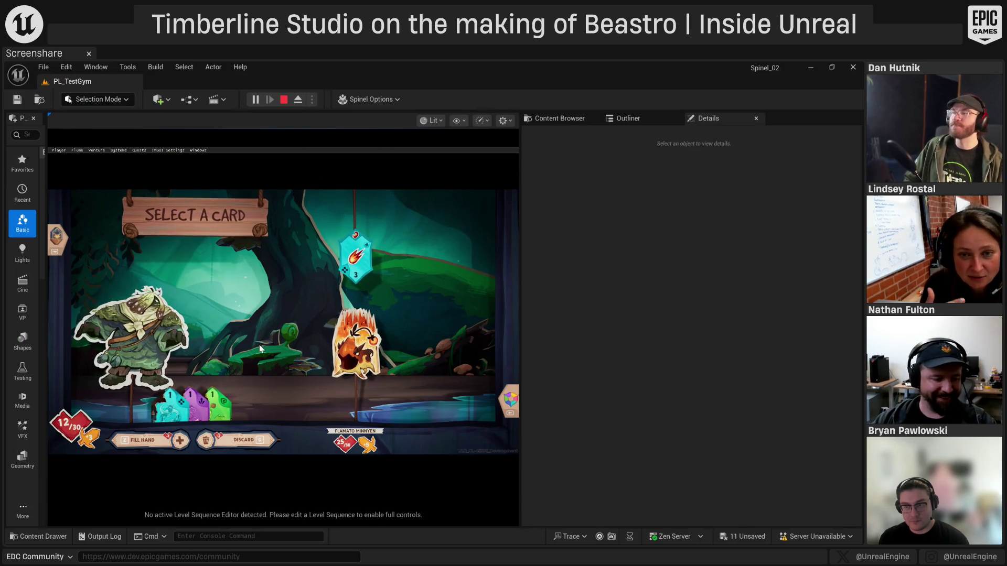
{"action": "left_click", "coordinate": [227, 444]}
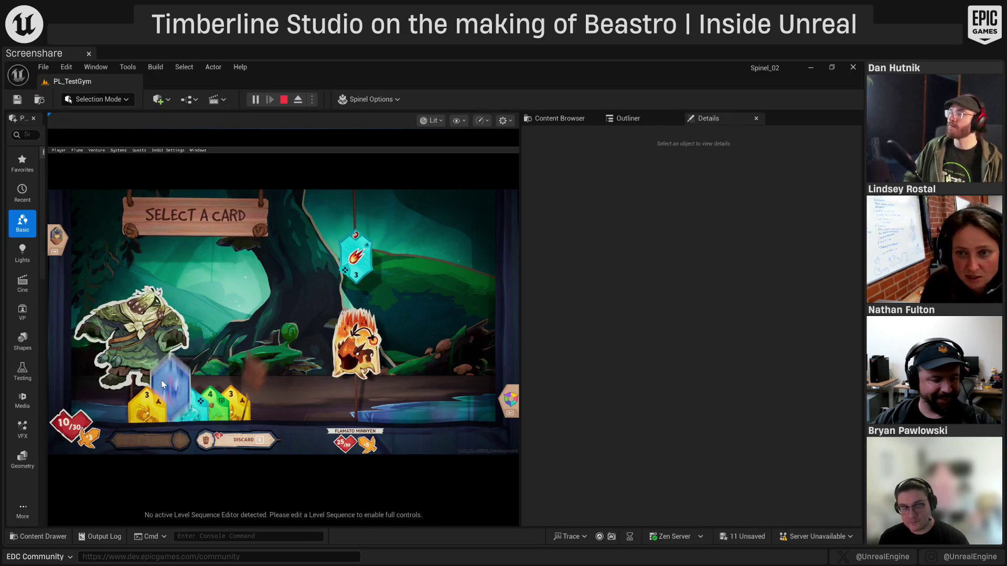
{"action": "left_click", "coordinate": [193, 364]}
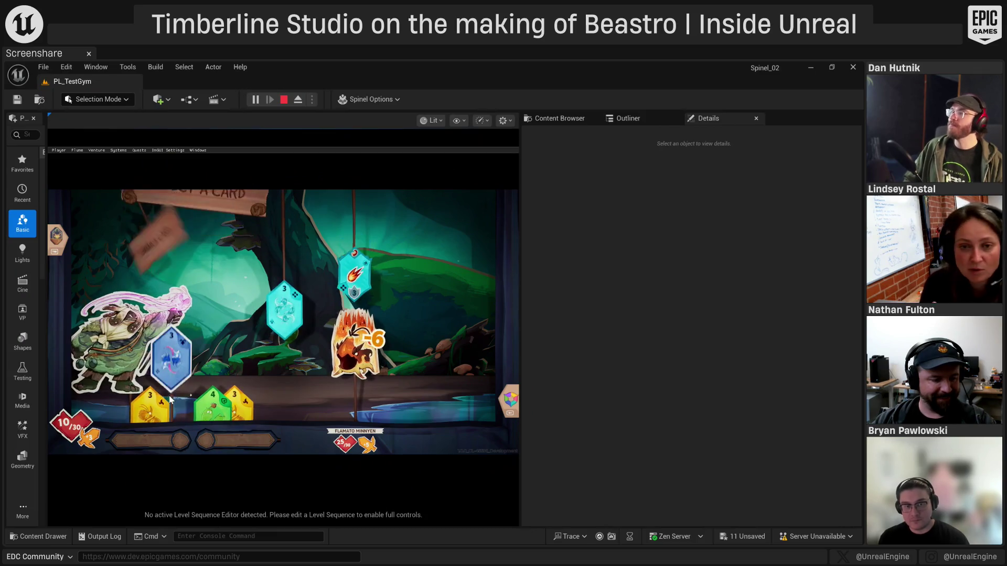
{"action": "left_click", "coordinate": [171, 378]}
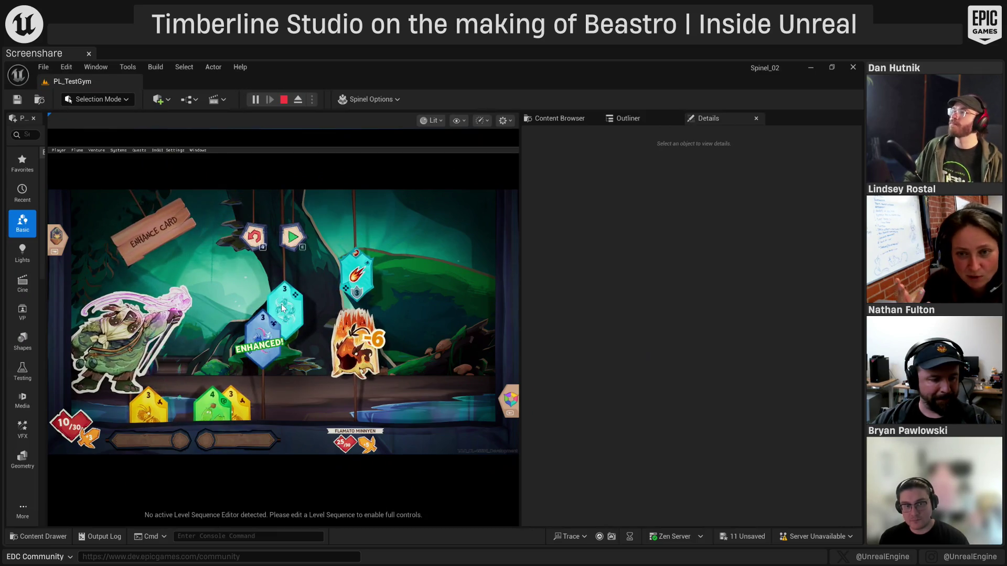
{"action": "left_click", "coordinate": [291, 237]}
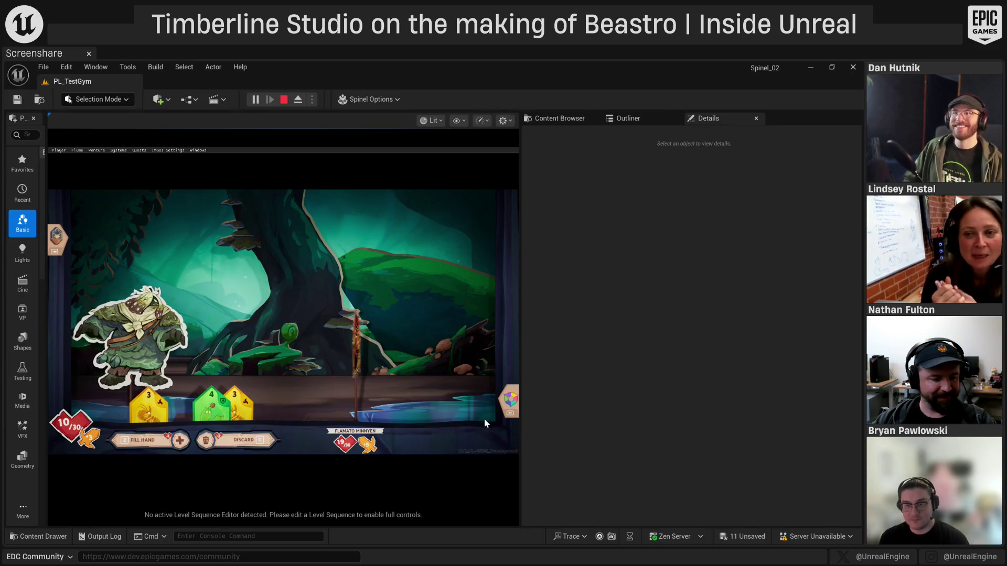
{"action": "key", "text": "z"}
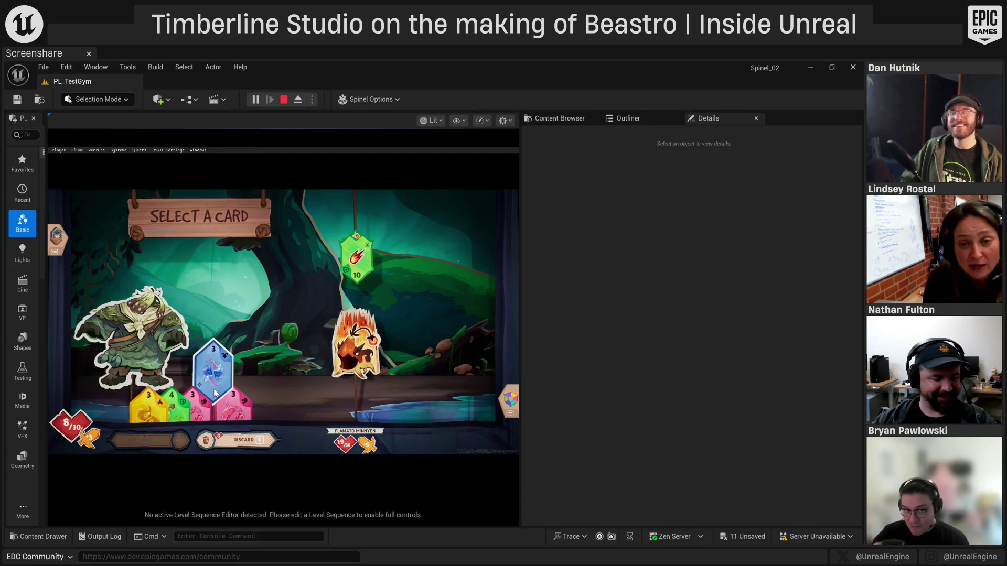
Use the Venture Subsystem cheats to add a Bitter card worth 20 to the hunter's hand
{"action": "left_click", "coordinate": [97, 150]}
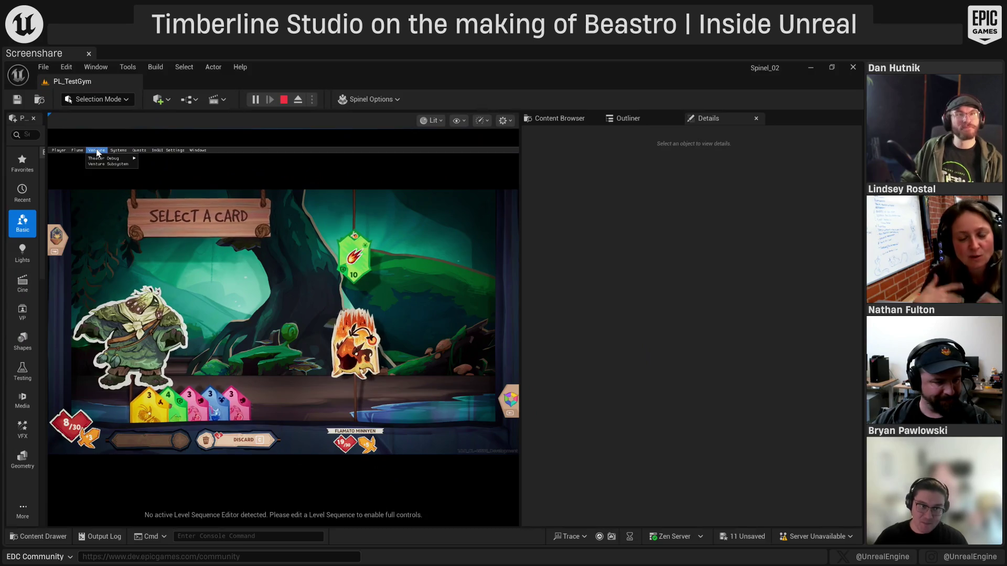
{"action": "left_click", "coordinate": [101, 164]}
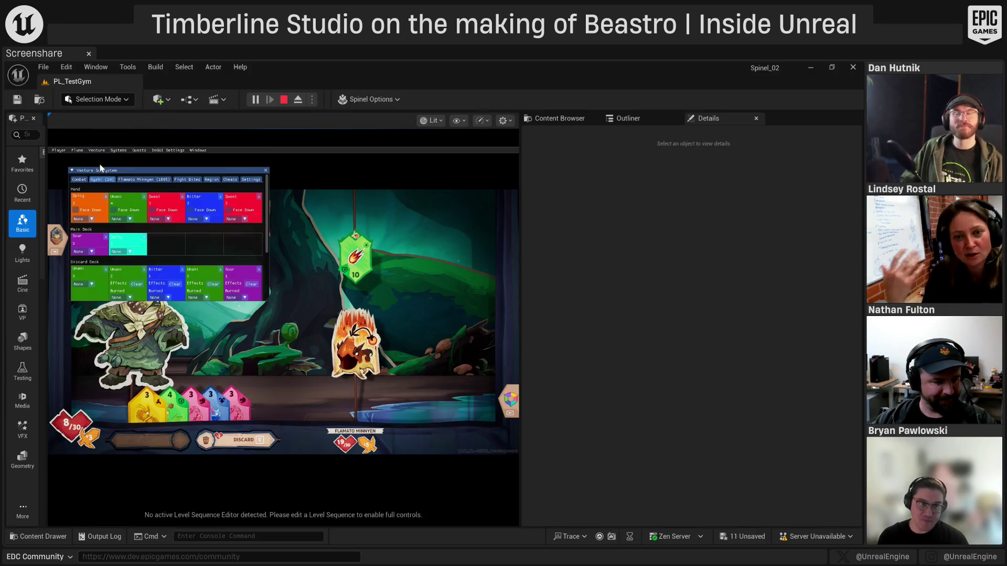
{"action": "left_click", "coordinate": [229, 180]}
{"action": "left_click", "coordinate": [111, 192]}
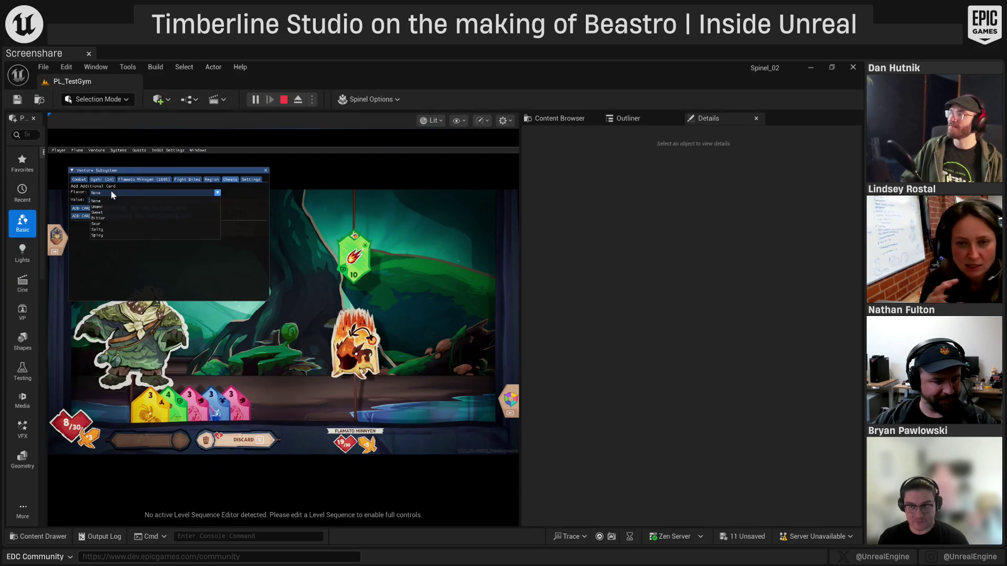
{"action": "left_click", "coordinate": [105, 218]}
{"action": "left_click", "coordinate": [108, 200]}
{"action": "left_click", "coordinate": [108, 250]}
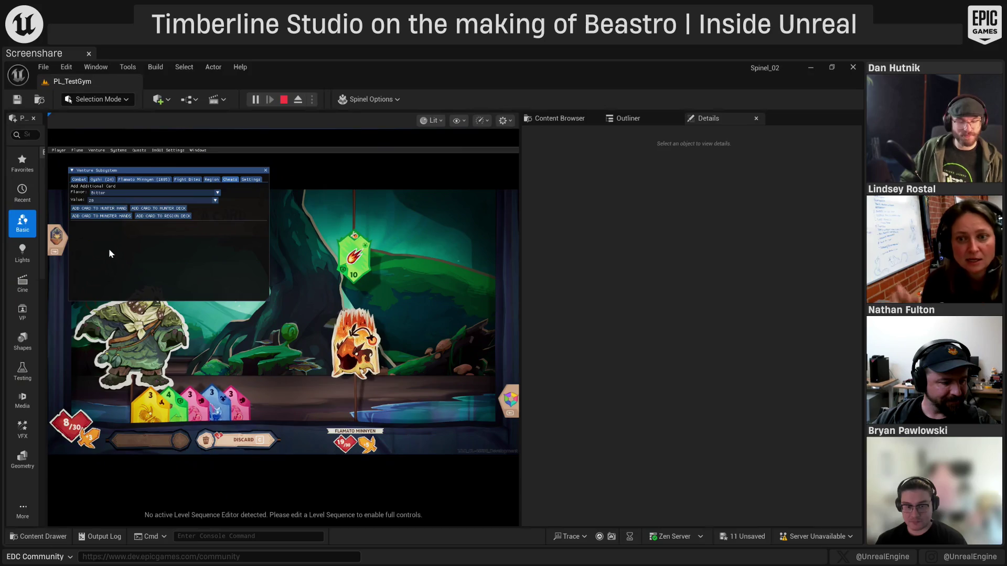
{"action": "left_click", "coordinate": [90, 210]}
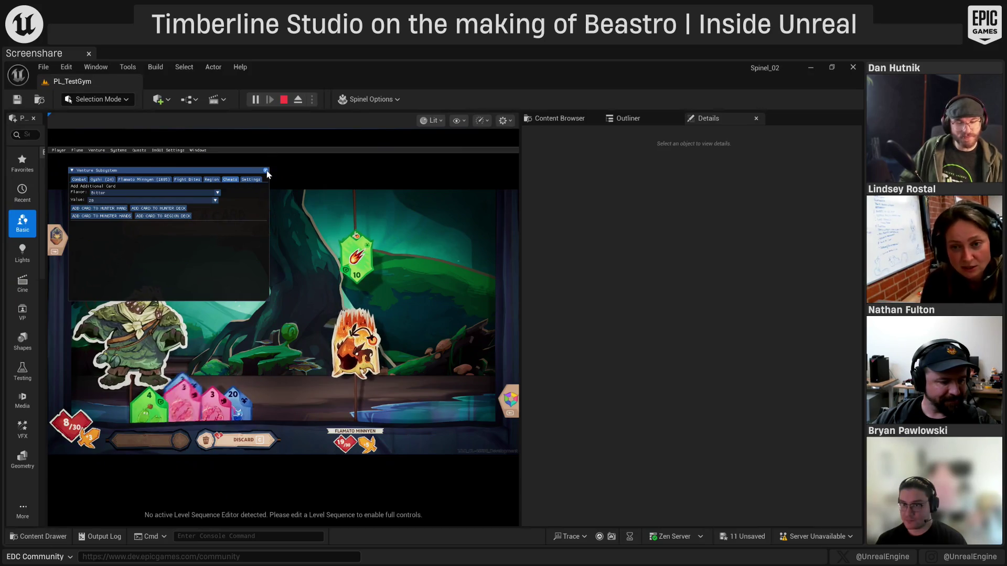
Close the debug window and attack with the 20 card for 18 damage
{"action": "left_click", "coordinate": [270, 253]}
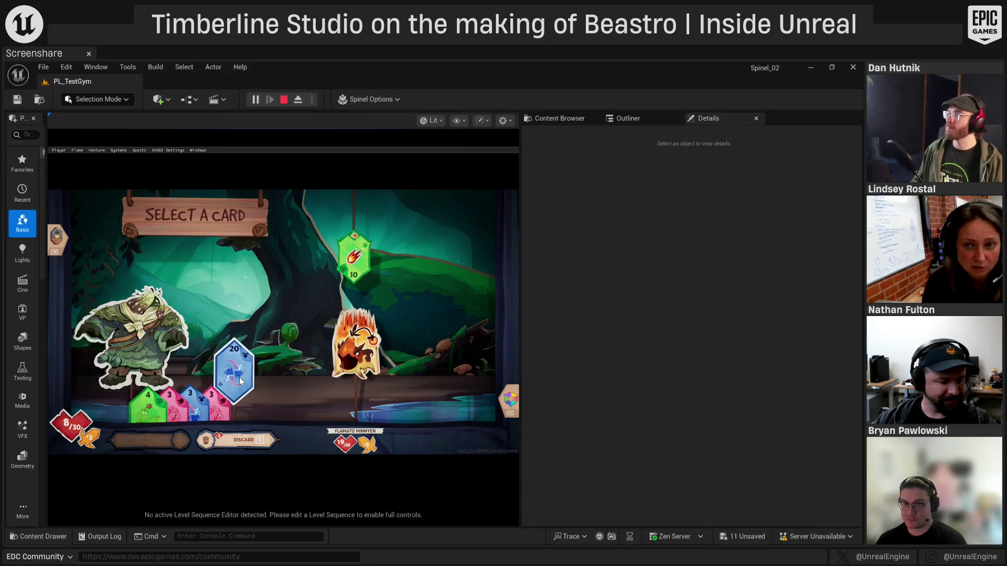
{"action": "left_click", "coordinate": [244, 378]}
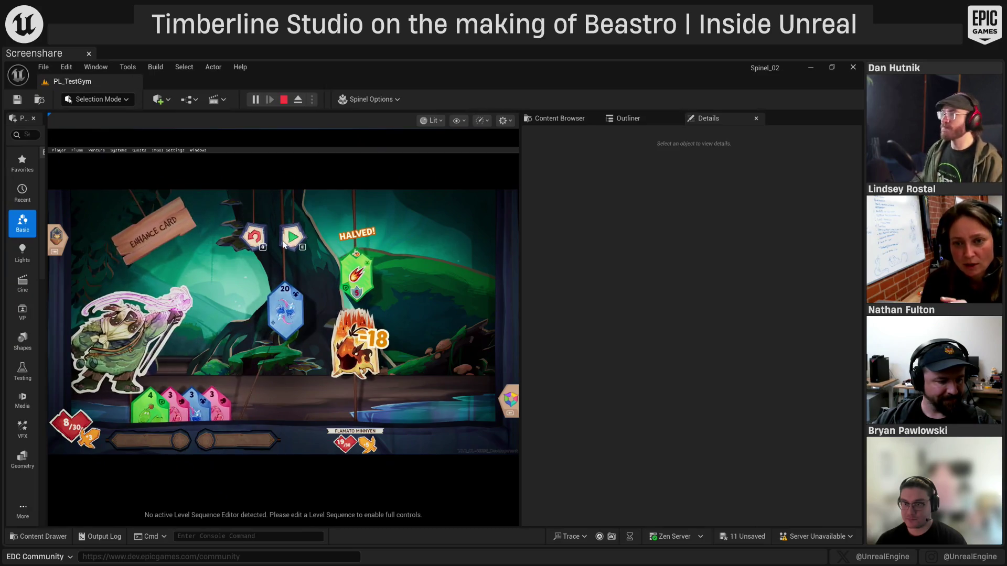
{"action": "left_click", "coordinate": [294, 236]}
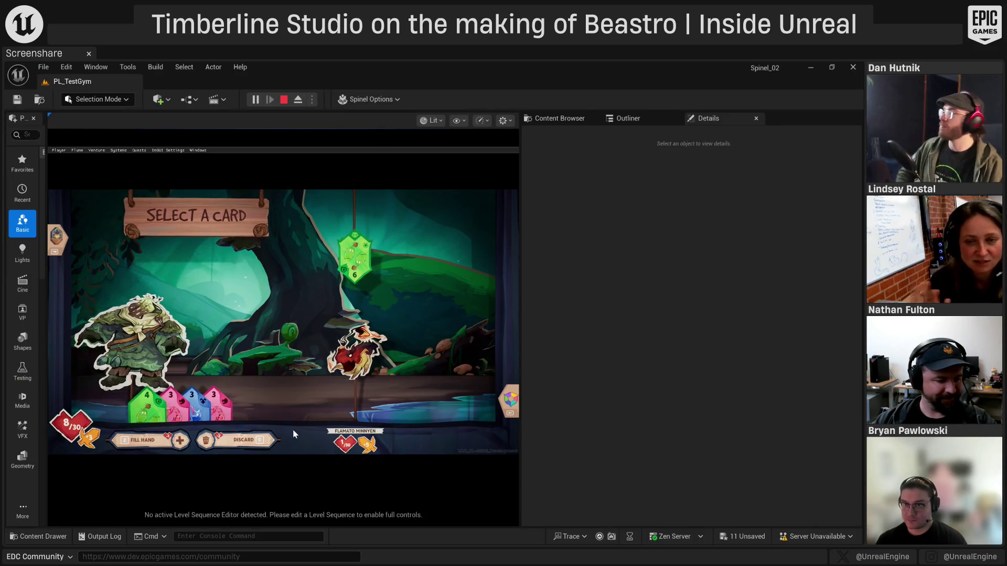
Open the Venture Subsystem debug window, then close it to resume and finish the battle
{"action": "left_click", "coordinate": [119, 151]}
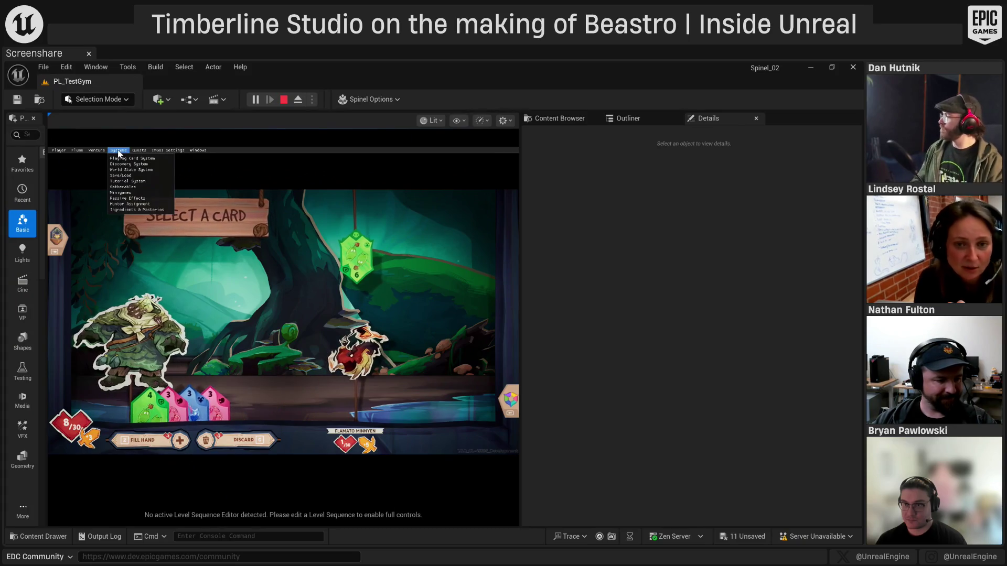
{"action": "mouse_move", "coordinate": [97, 150]}
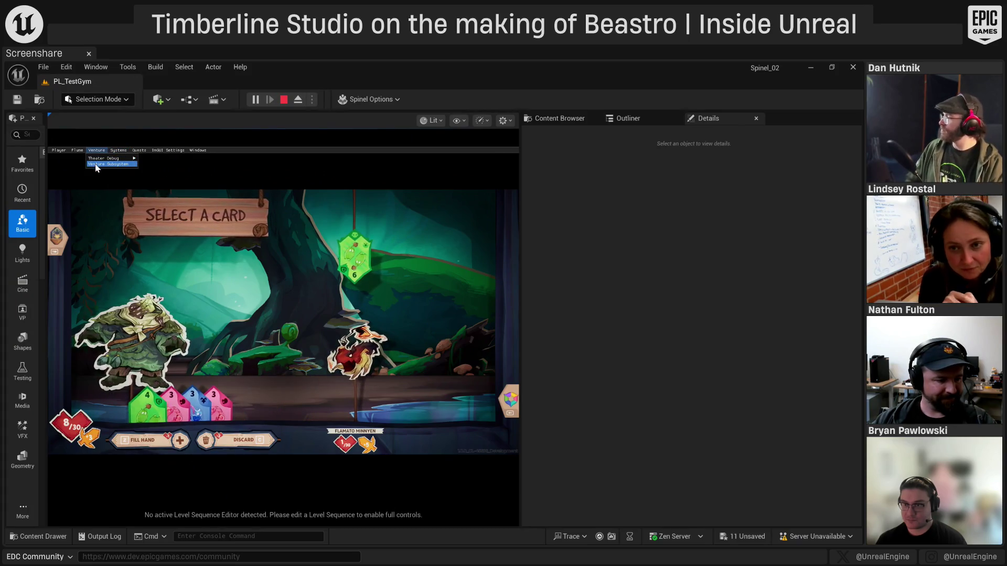
{"action": "left_click", "coordinate": [98, 164]}
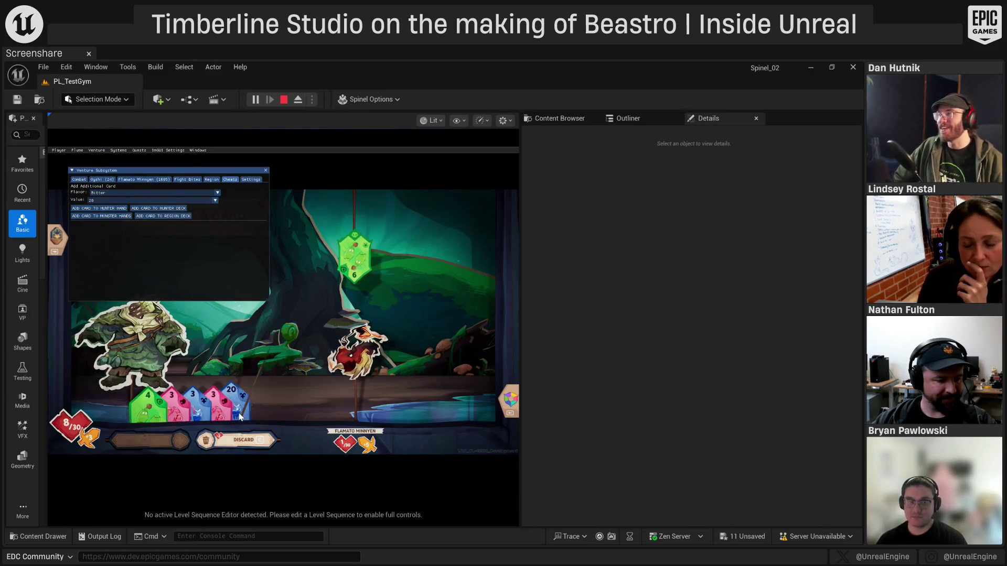
{"action": "left_click", "coordinate": [265, 171]}
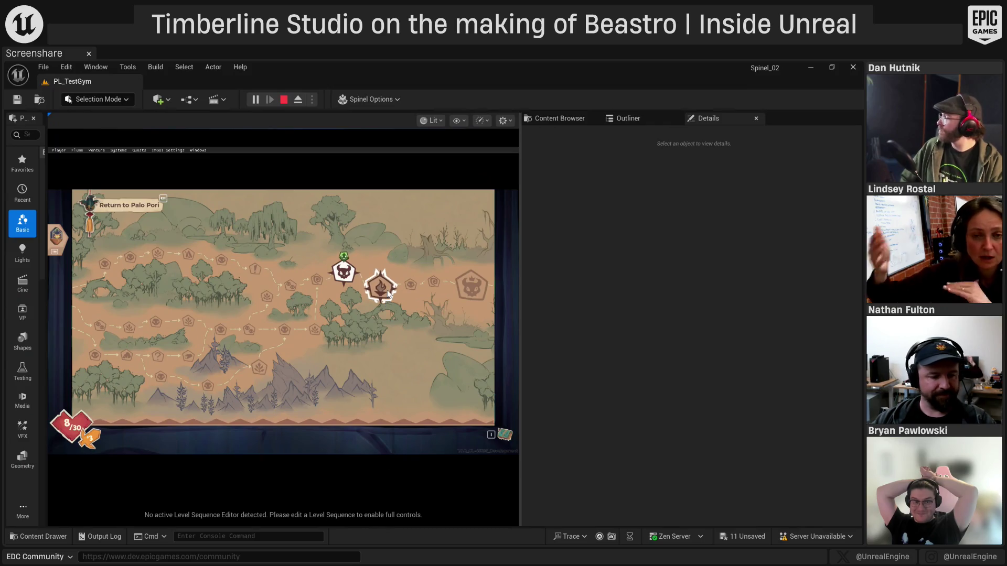
Enter the fire encounter on the map and advance the spirit dialogue up to the frog's reply
{"action": "left_click", "coordinate": [388, 292]}
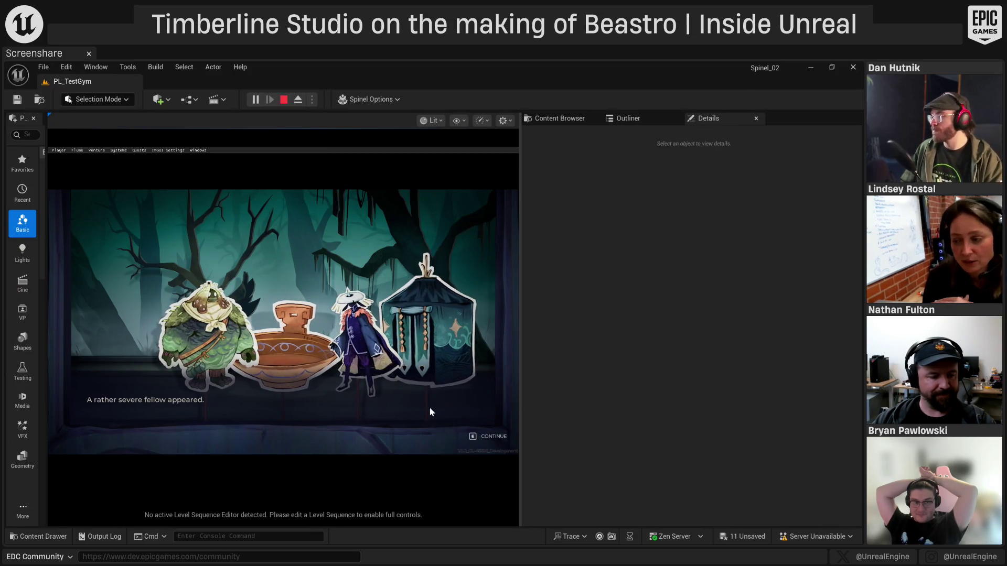
{"action": "key", "text": "e"}
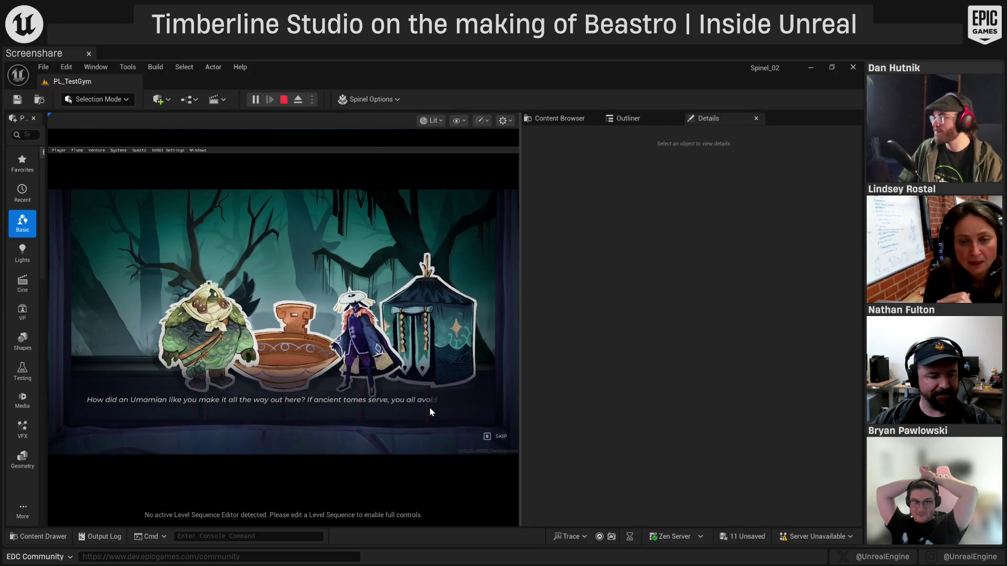
{"action": "key", "text": "e"}
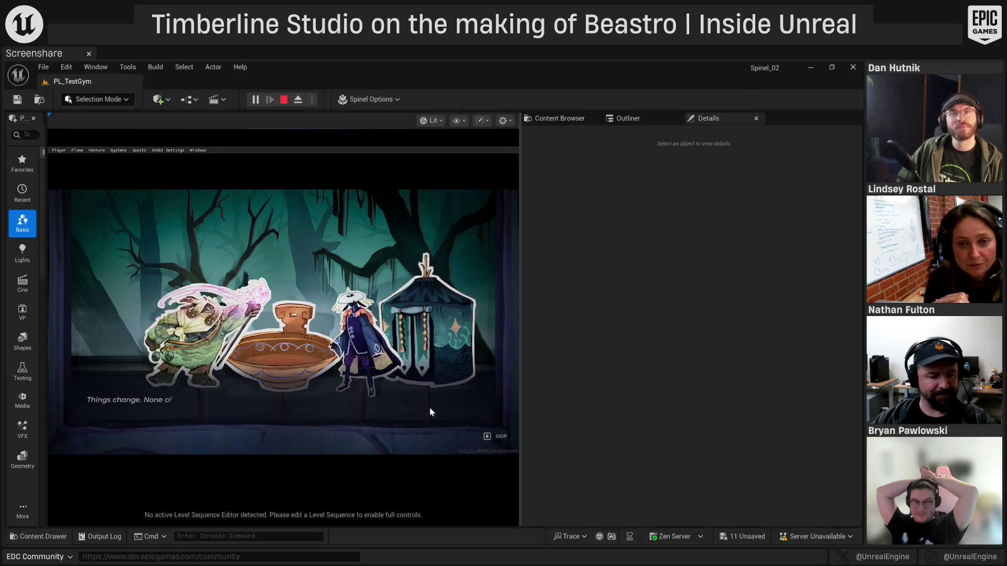
{"action": "key", "text": "e"}
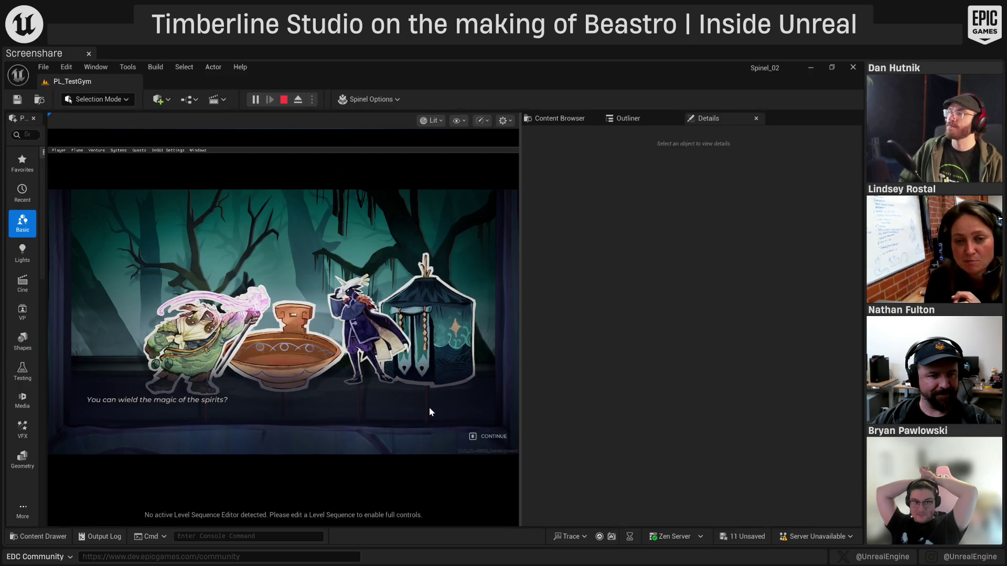
{"action": "key", "text": "e"}
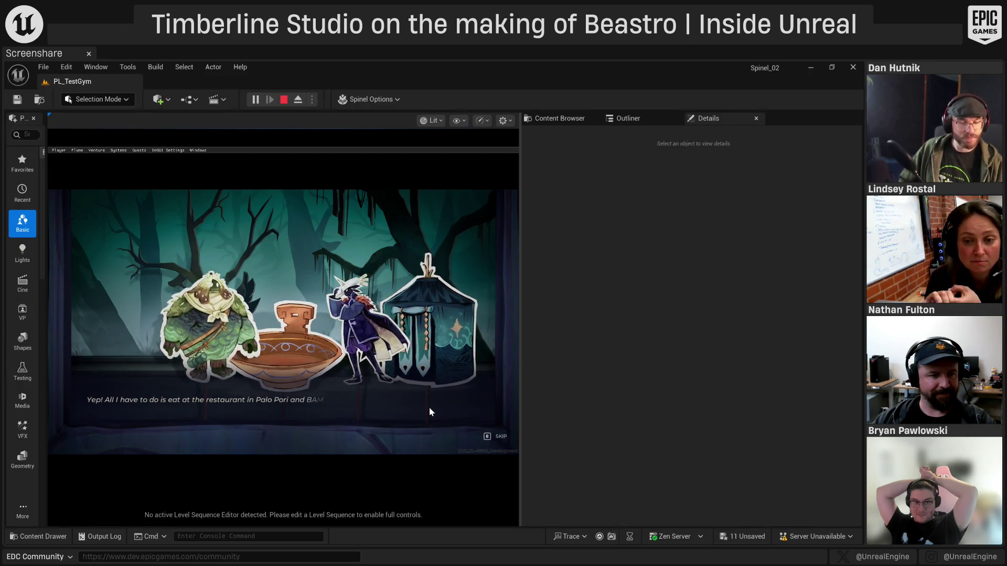
{"action": "key", "text": "e"}
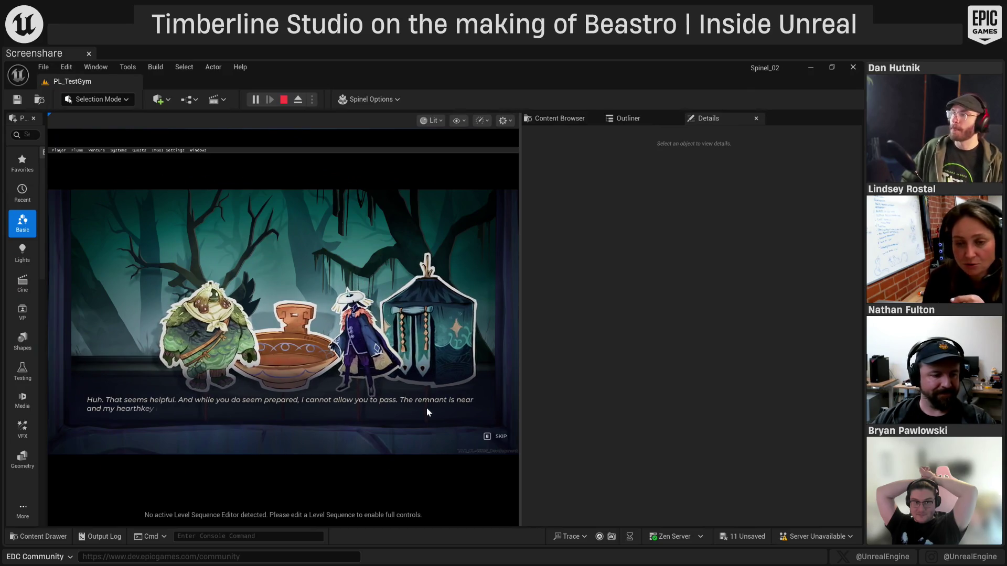
Continue through the bulb bowl request and closing line, then dismiss the Venture Report
{"action": "key", "text": "e"}
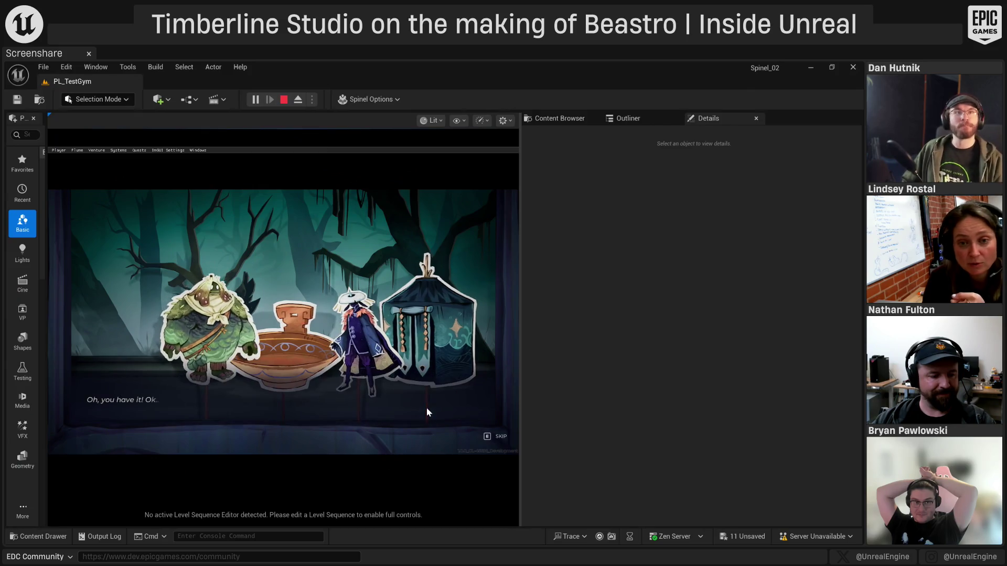
{"action": "key", "text": "e"}
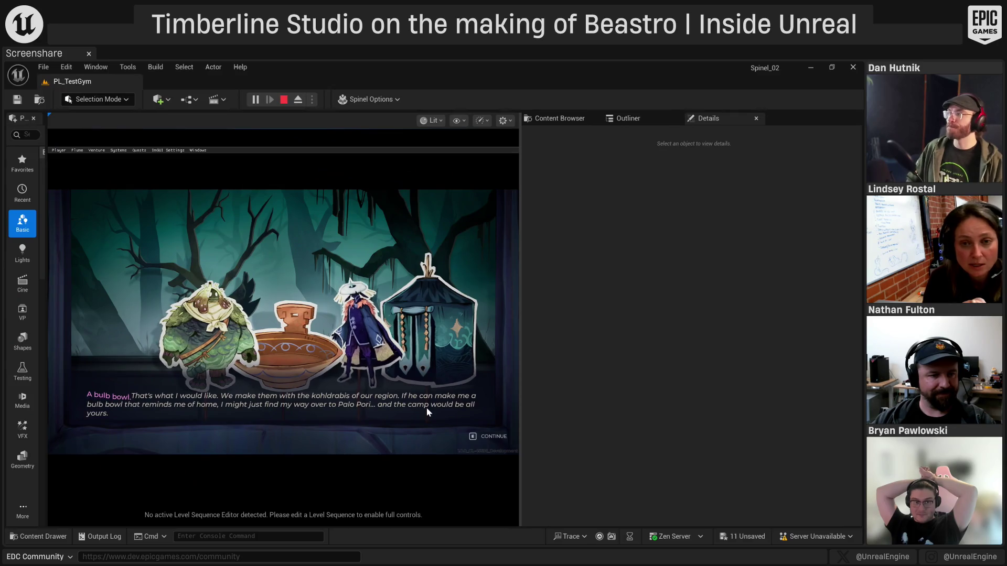
{"action": "key", "text": "e"}
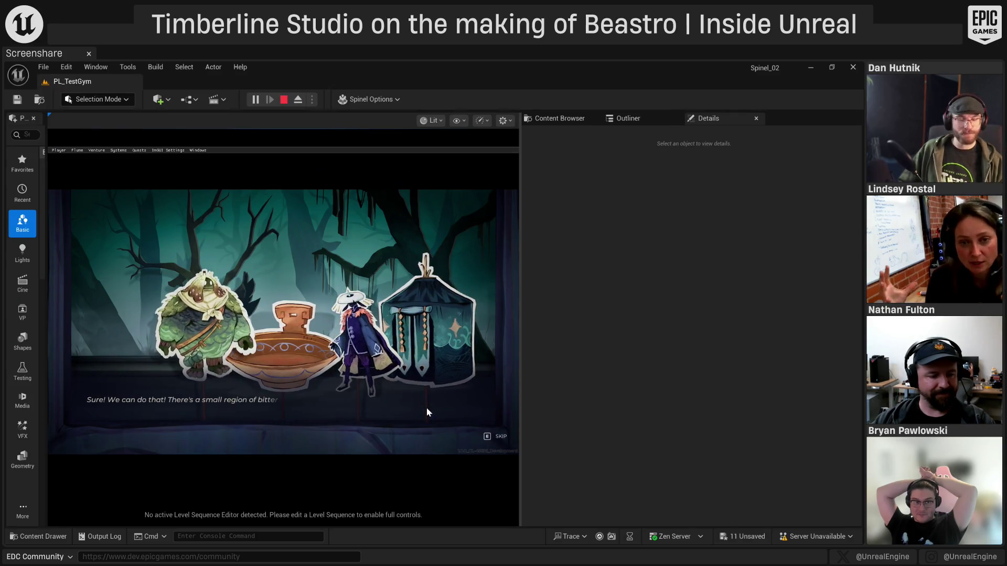
{"action": "key", "text": "e"}
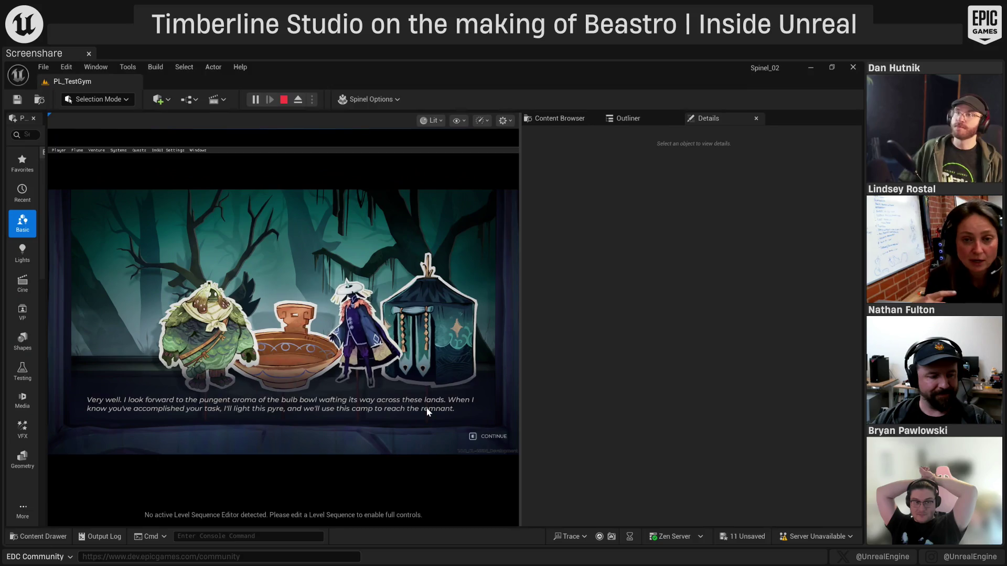
{"action": "key", "text": "e"}
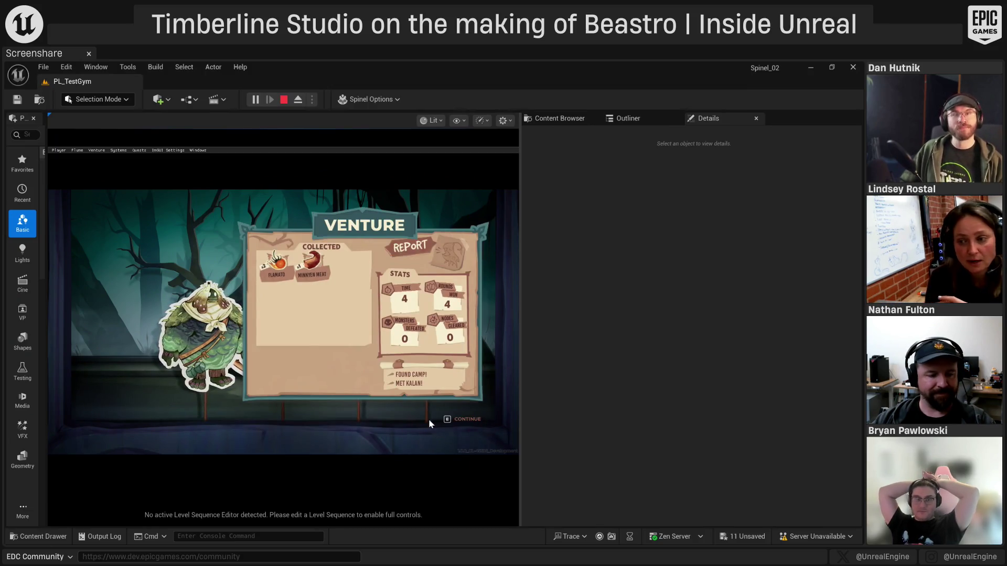
{"action": "key", "text": "e"}
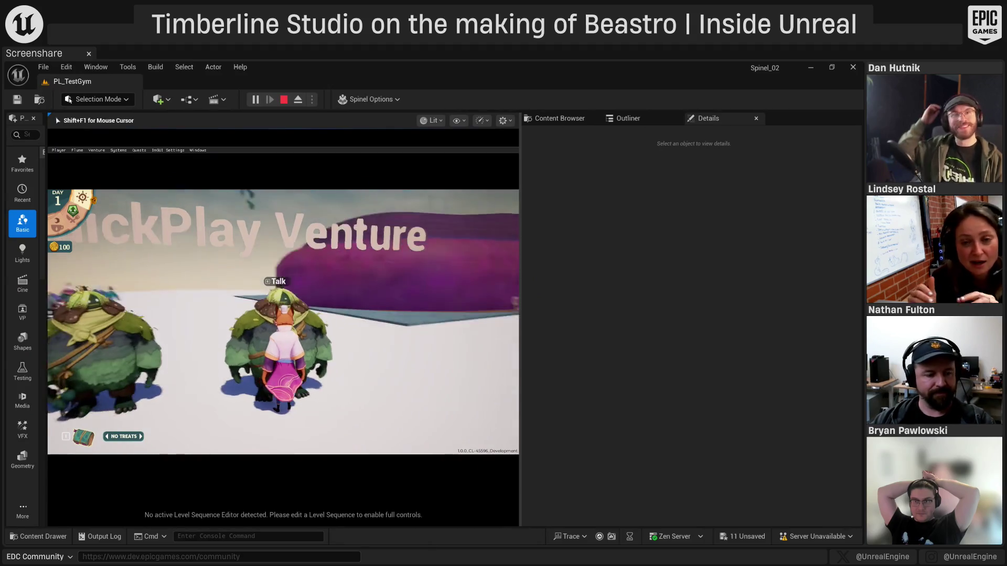
Switch to the immersive viewport with F11 so the game fills the screen
{"action": "key", "text": "F11"}
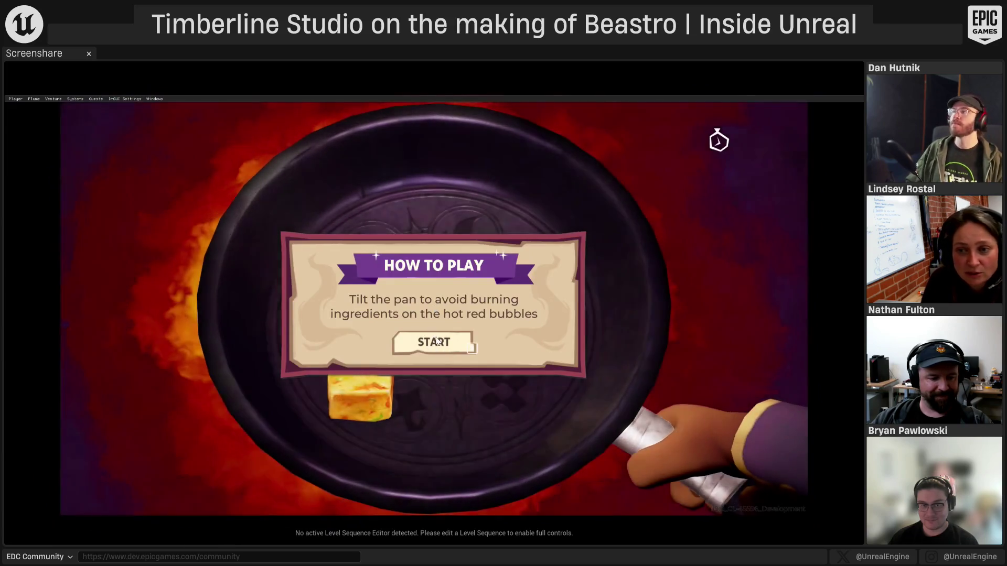
Start a frying-pan minigame round from the How to Play card's START button
{"action": "left_click", "coordinate": [434, 342]}
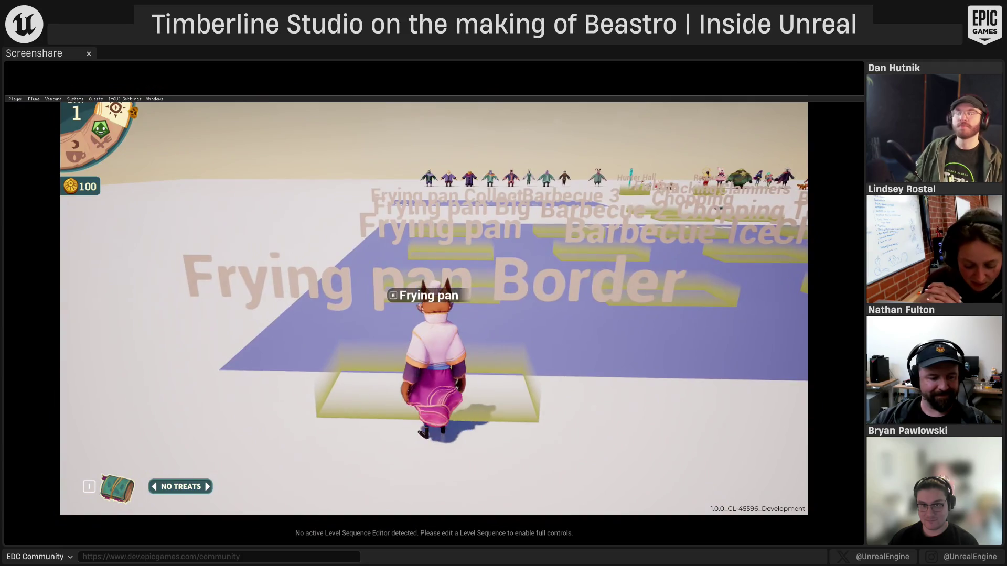
Begin the frying-pan minigame at the station and start another round
{"action": "key", "text": "e"}
{"action": "left_click", "coordinate": [414, 352]}
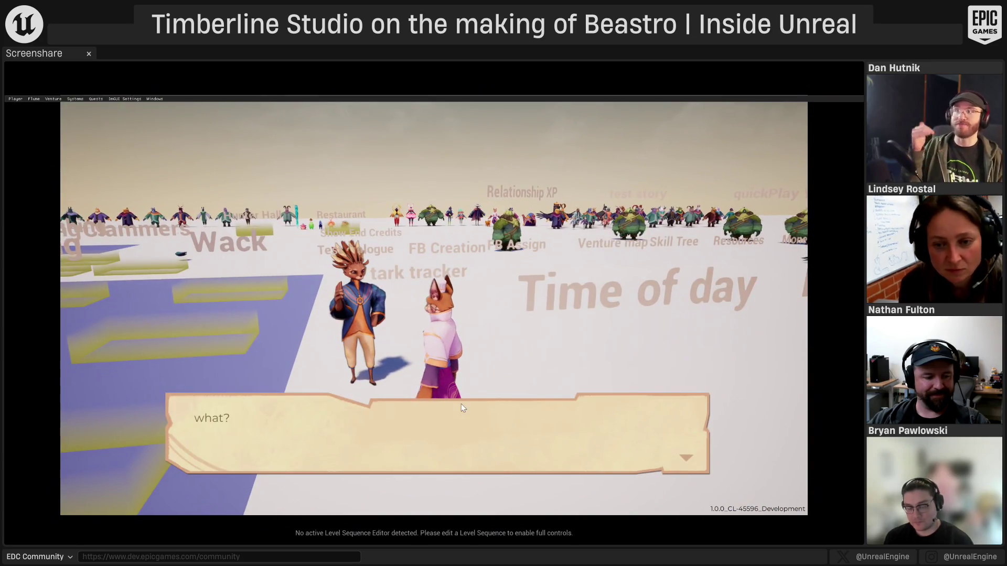
End the conversation, then talk to the merchant to enter Thea's Shop
{"action": "left_click", "coordinate": [467, 416]}
{"action": "left_click", "coordinate": [658, 339]}
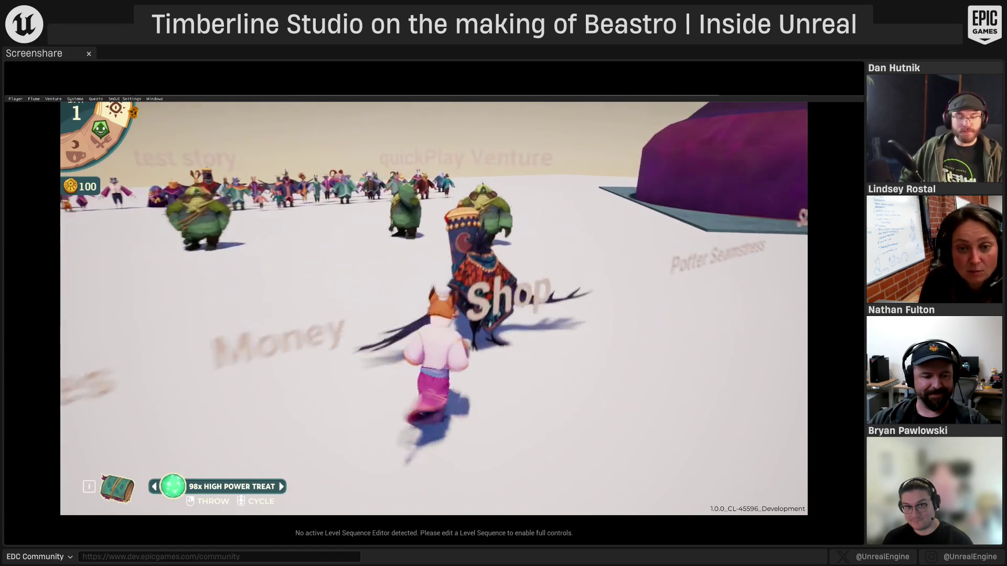
{"action": "key", "text": "e"}
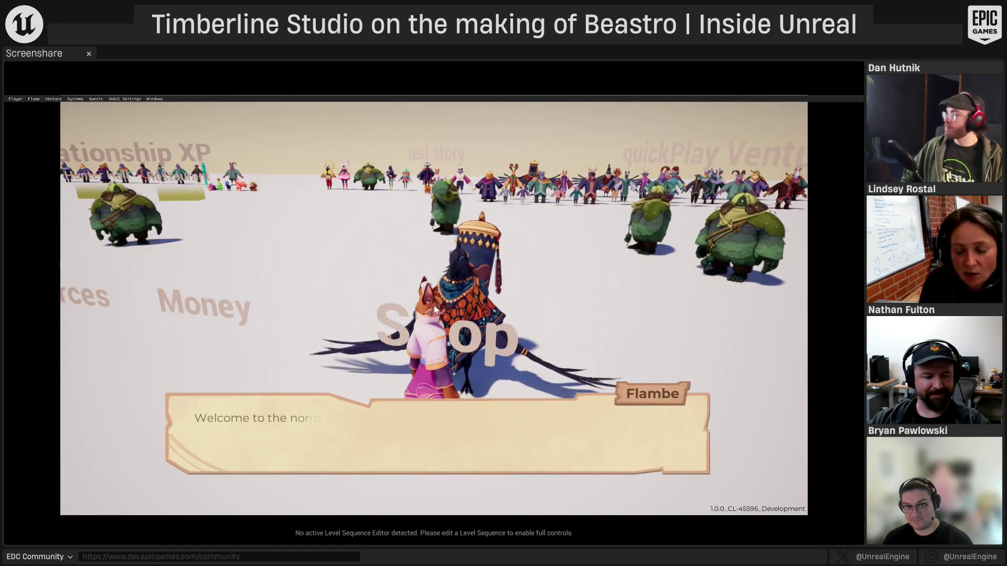
{"action": "key", "text": "e"}
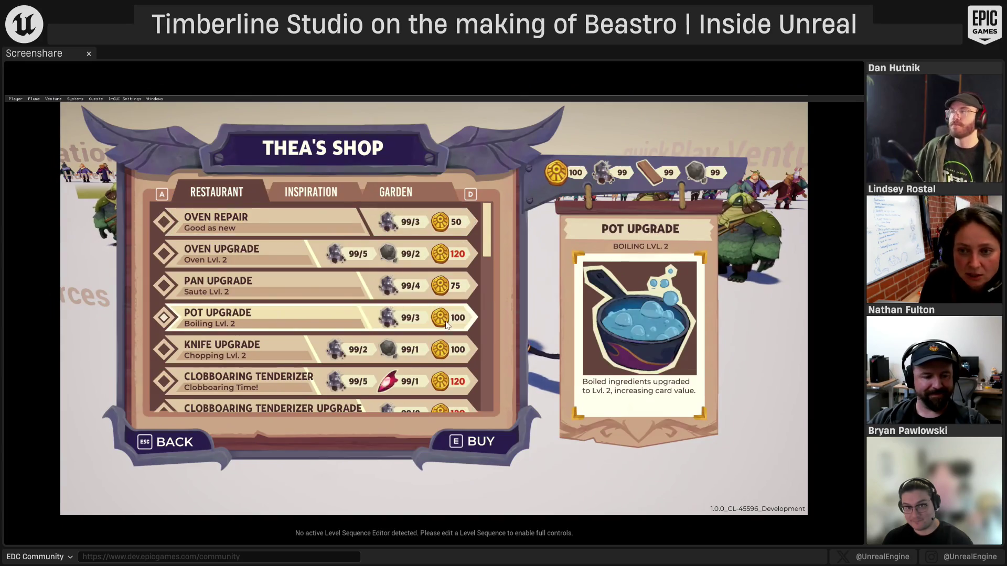
Scroll through the restaurant upgrades, then leave the shop and close Flambe's dialogue
{"action": "scroll", "coordinate": [420, 325], "scroll_direction": "down", "scroll_amount": 3}
{"action": "scroll", "coordinate": [399, 325], "scroll_direction": "up", "scroll_amount": 3}
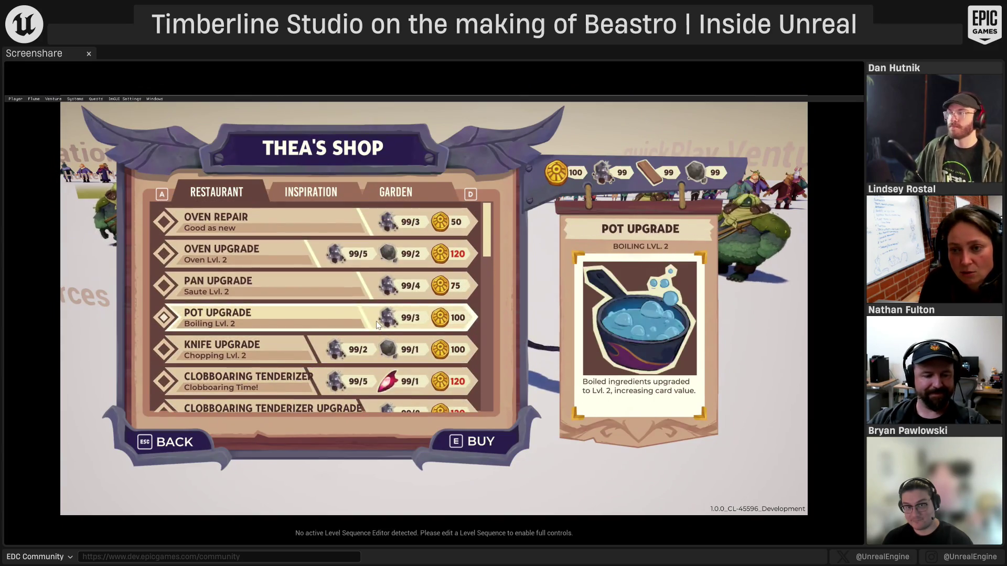
{"action": "key", "text": "Escape"}
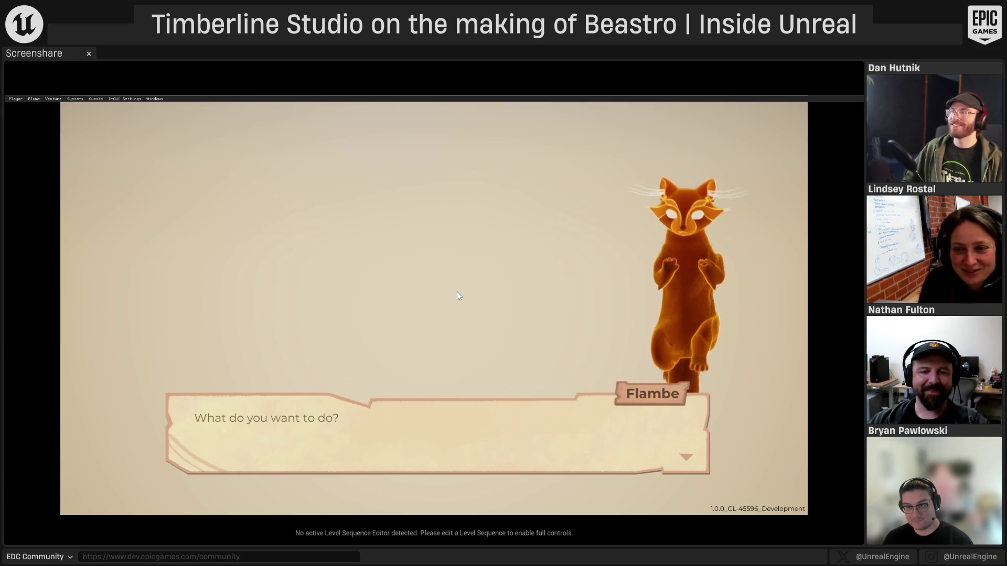
{"action": "key", "text": "Escape"}
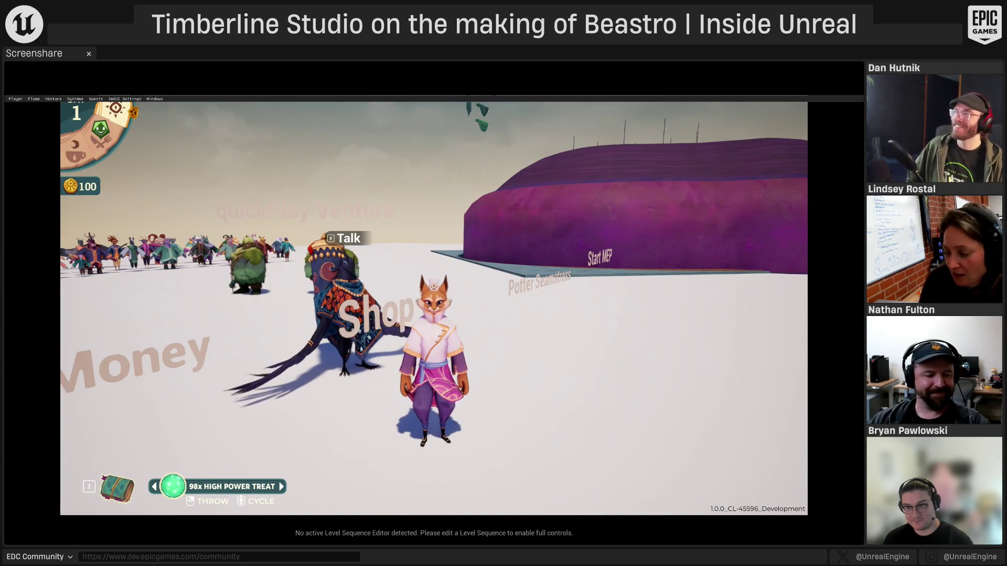
Run the fox away from the merchant, across the yellow ramps, and back toward the camera
{"action": "key", "text": "w"}
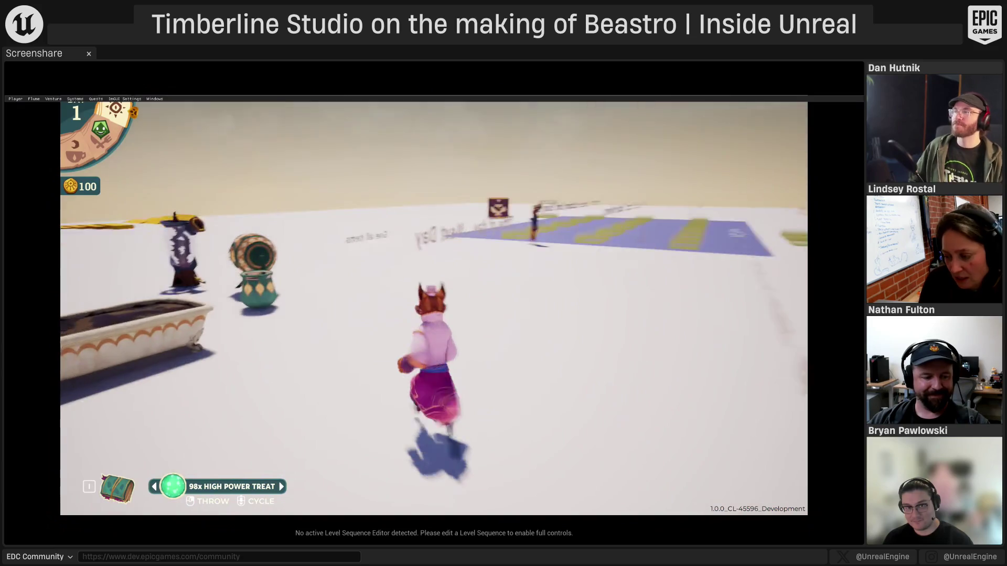
{"action": "key", "text": "w"}
{"action": "key", "text": "w"}
{"action": "key", "text": "w"}
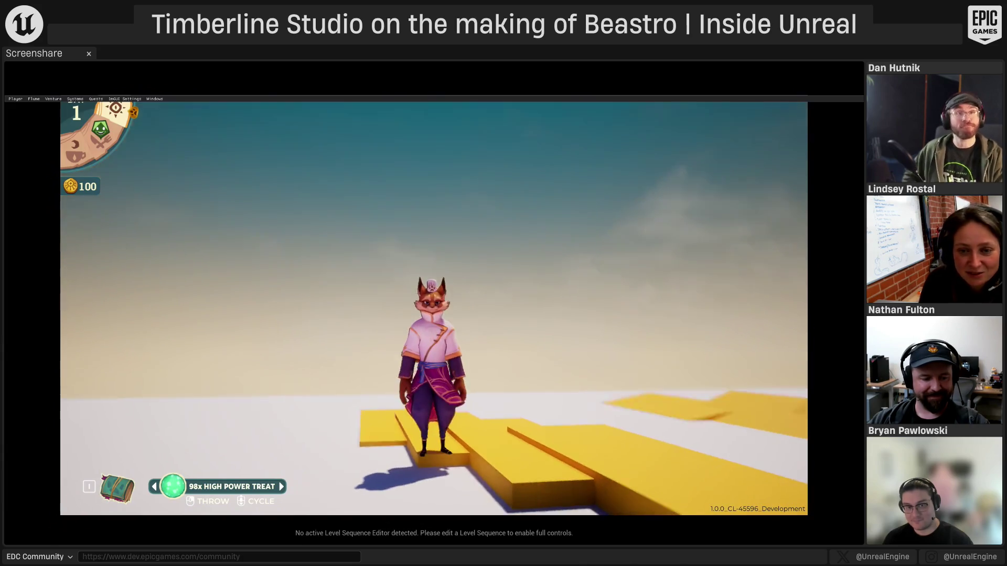
{"action": "key", "text": "d"}
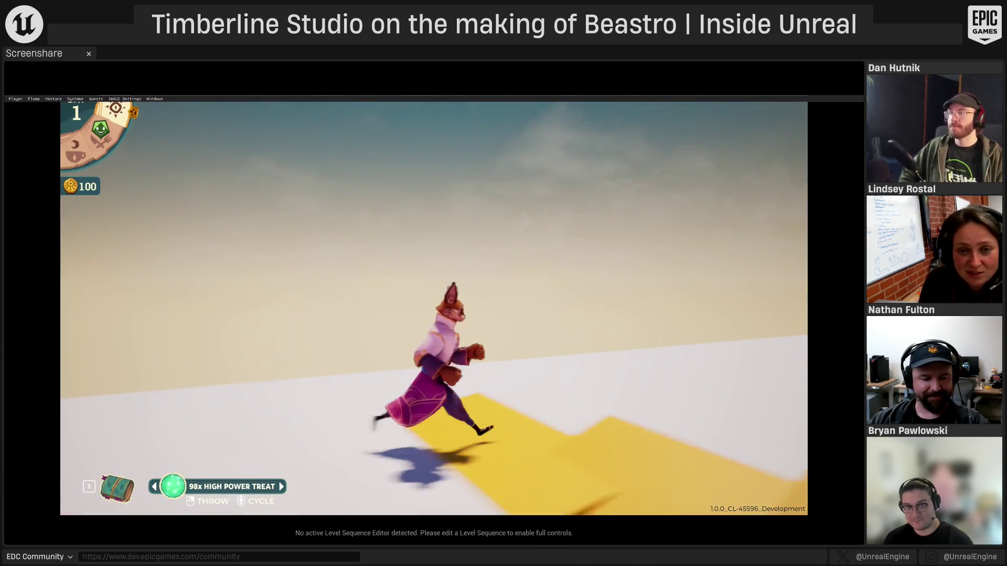
{"action": "key", "text": "s"}
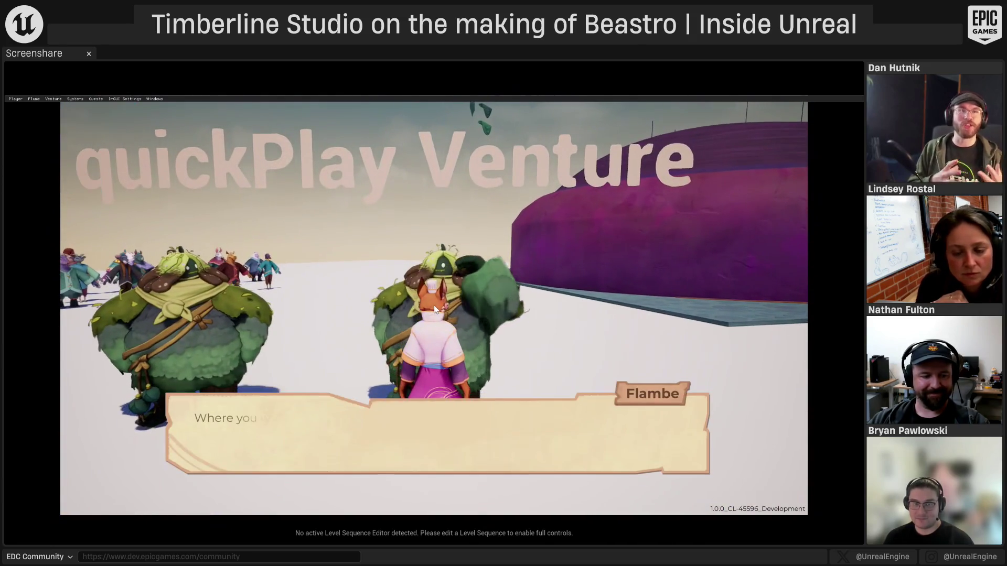
Advance Flambe's dialogue, pick a creature to feed, and agree to choose a deck
{"action": "left_click", "coordinate": [649, 289]}
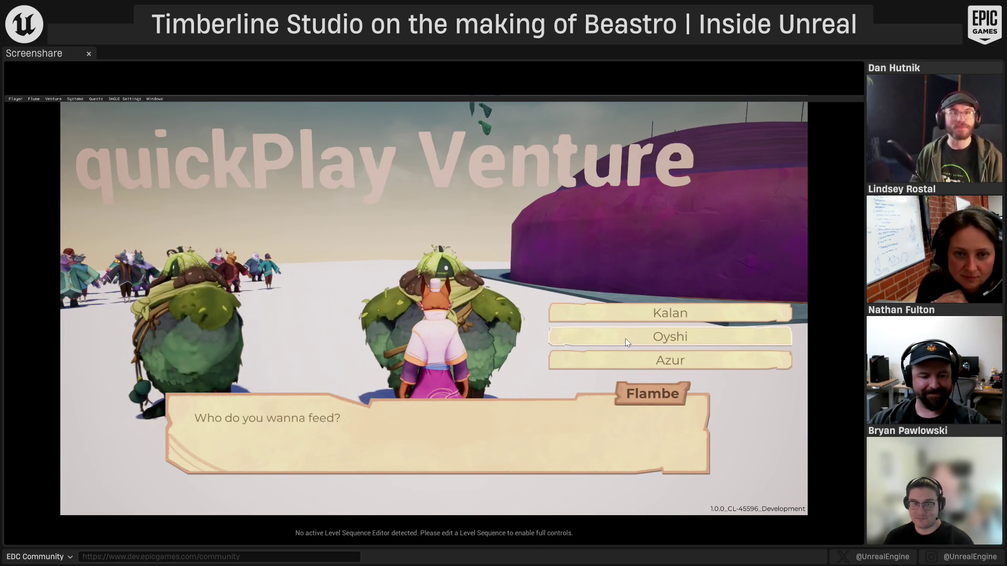
{"action": "left_click", "coordinate": [648, 315]}
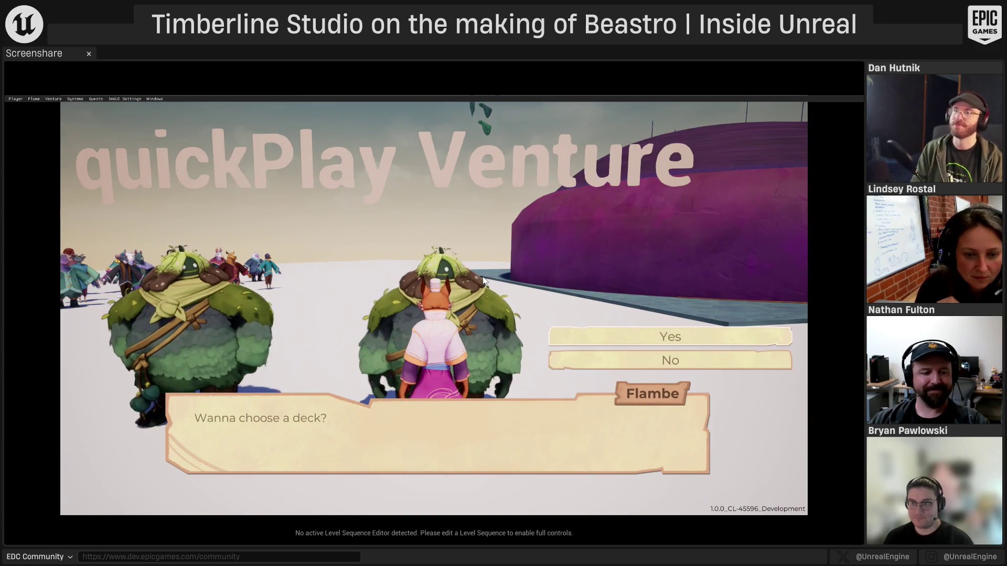
{"action": "left_click", "coordinate": [654, 335]}
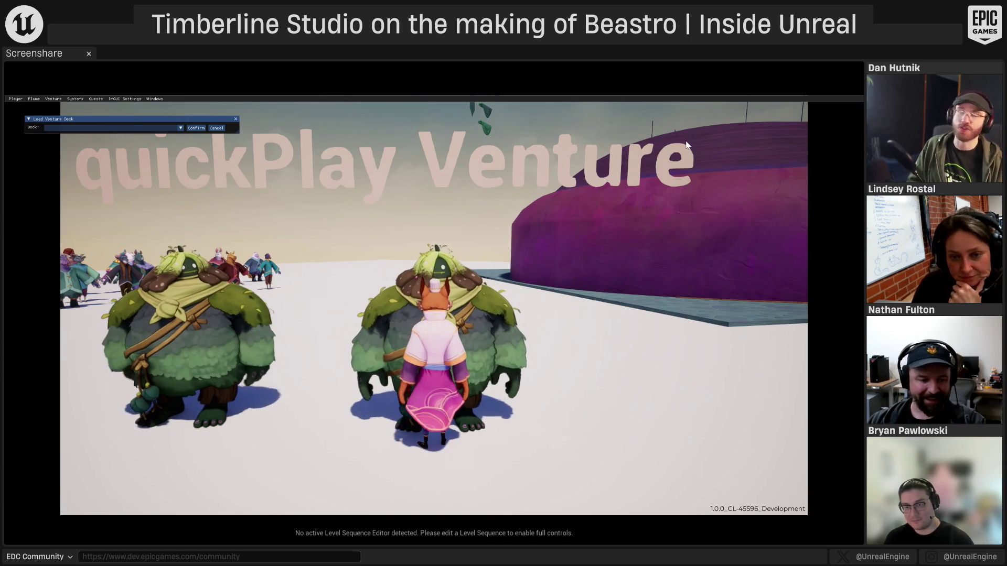
Relaunch Play in Editor, walk to Flambe and talk, then choose Kalan to feed
{"action": "key", "text": "Escape"}
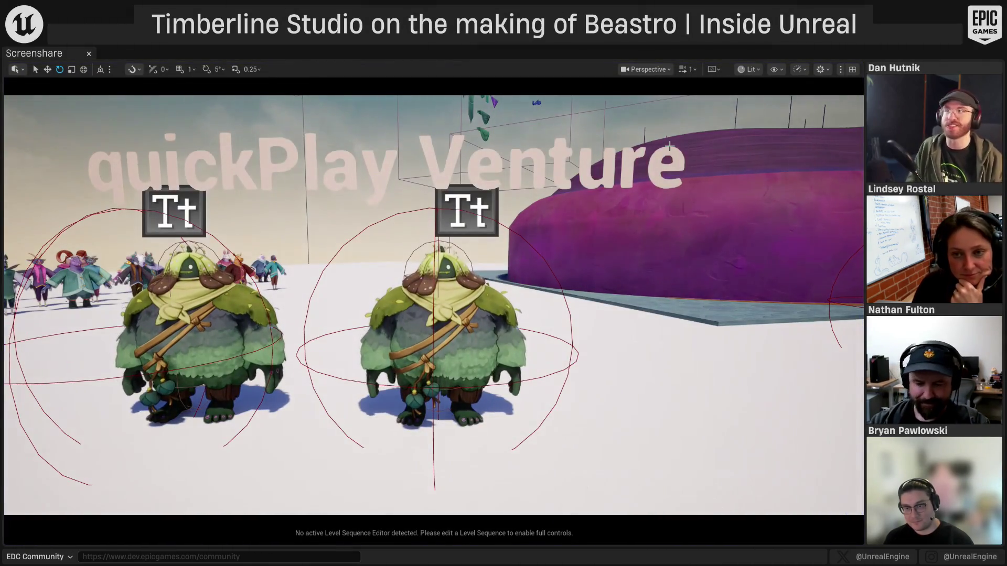
{"action": "key", "text": "alt+p"}
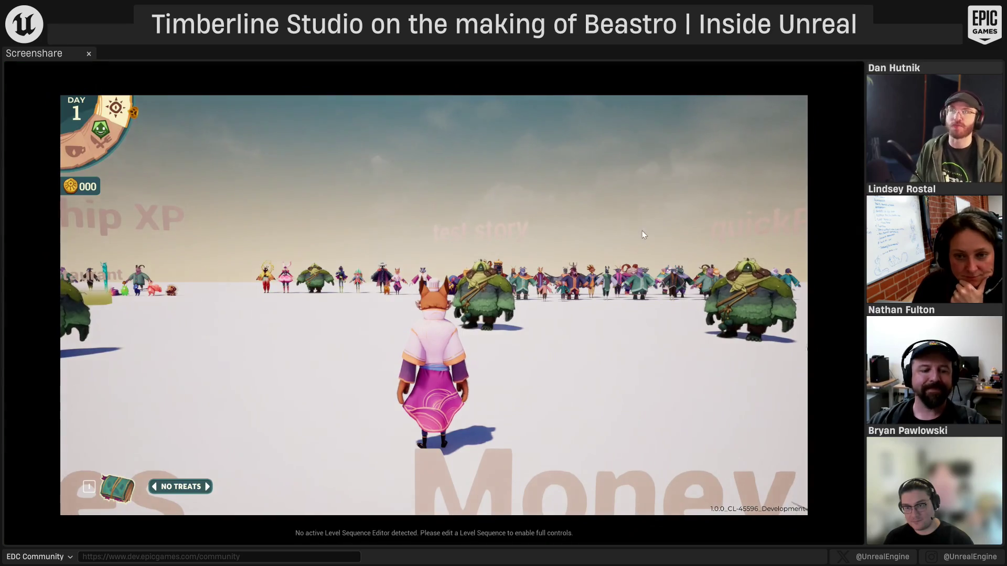
{"action": "key", "text": "w"}
{"action": "key", "text": "e"}
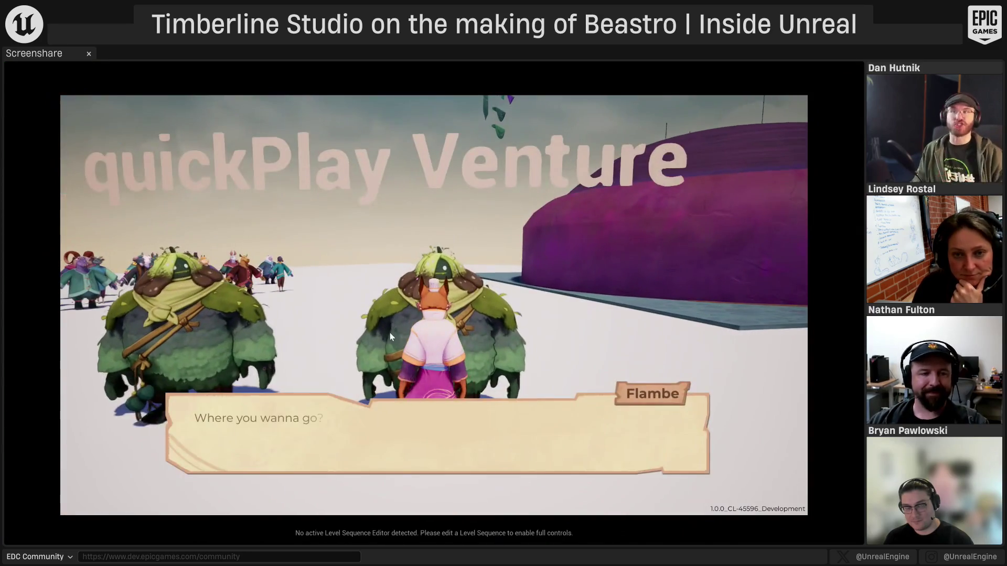
{"action": "key", "text": "e"}
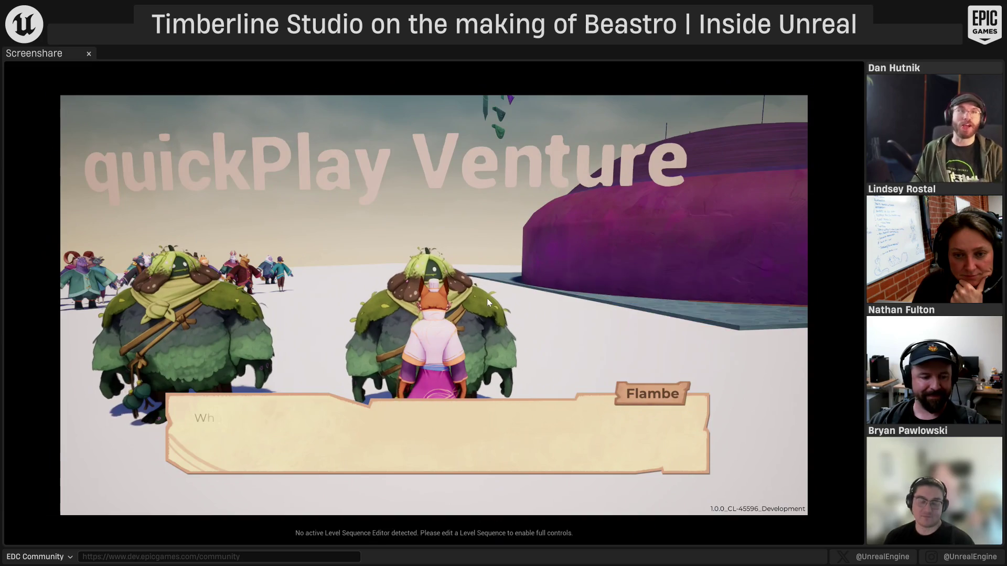
{"action": "left_click", "coordinate": [648, 323]}
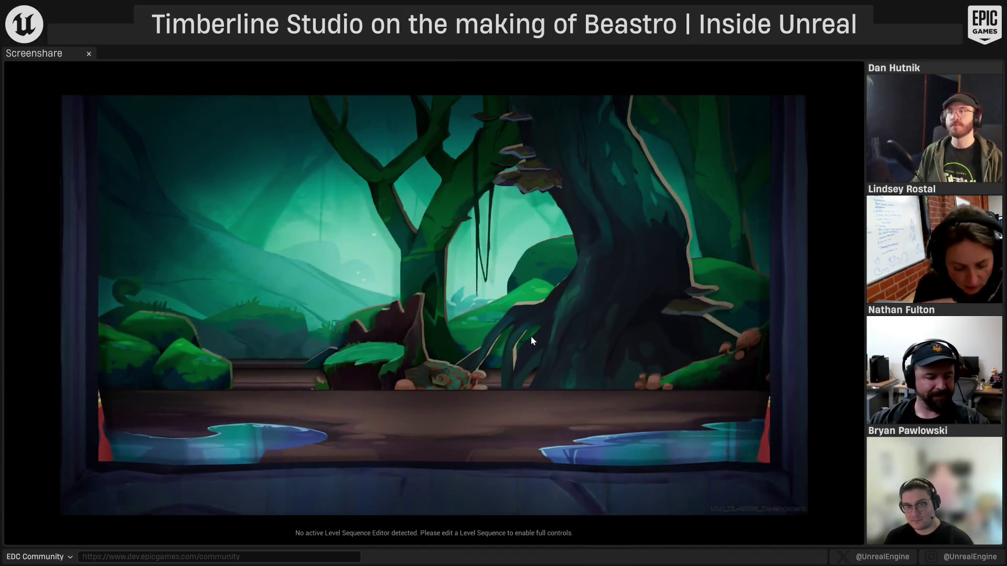
Run Spinel.VentureMapEnterAnyNode 1 and Spinel.GiveAllItems from console history, then continue to the map
{"action": "key", "text": "grave"}
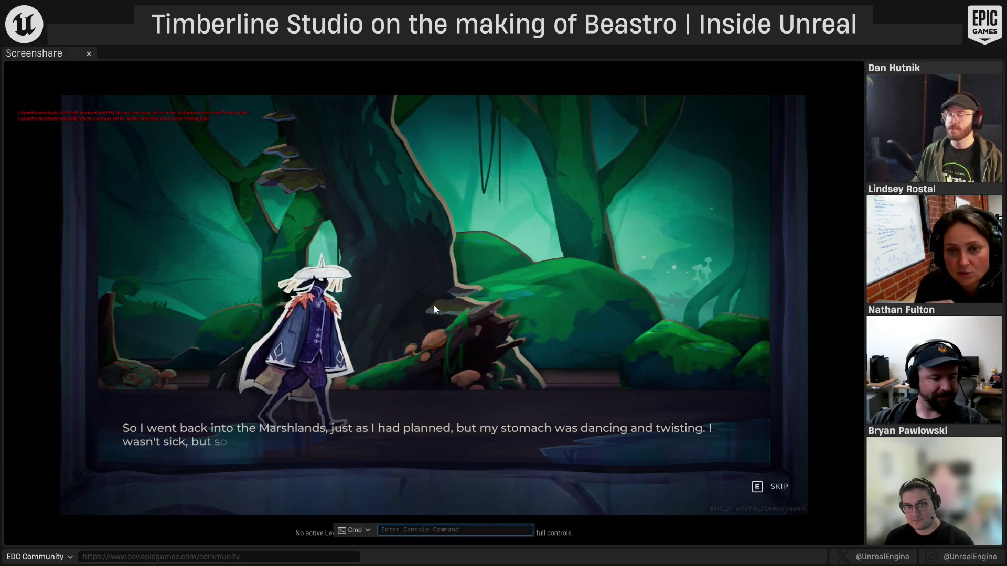
{"action": "key", "text": "Escape"}
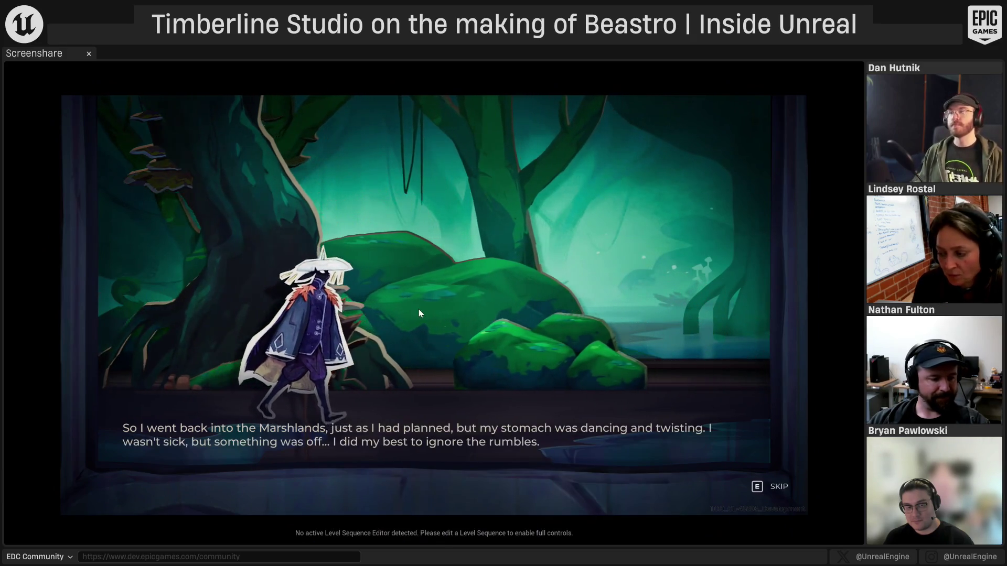
{"action": "key", "text": "grave"}
{"action": "key", "text": "Up"}
{"action": "key", "text": "Up"}
{"action": "key", "text": "Up"}
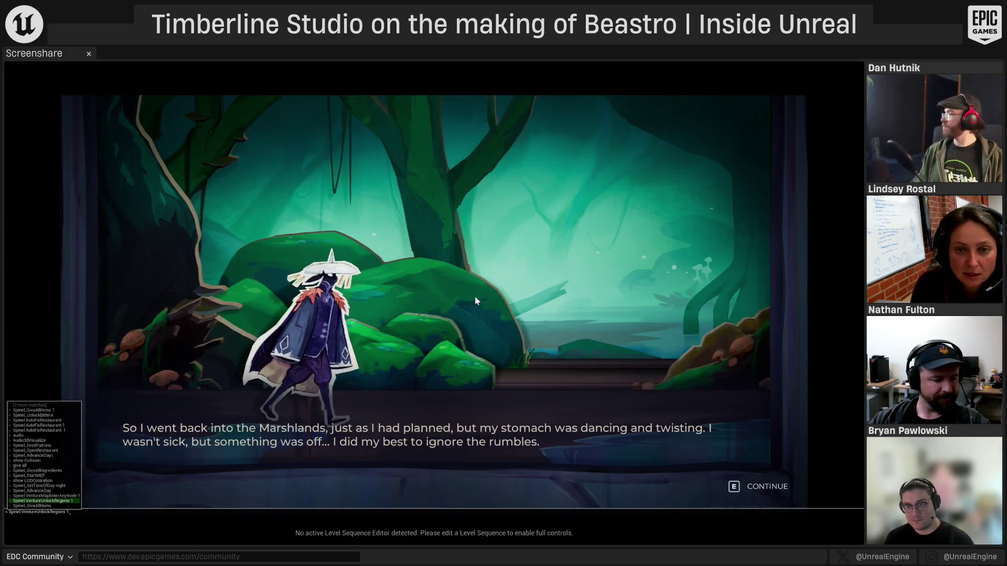
{"action": "key", "text": "Return"}
{"action": "key", "text": "grave"}
{"action": "key", "text": "Up"}
{"action": "key", "text": "Up"}
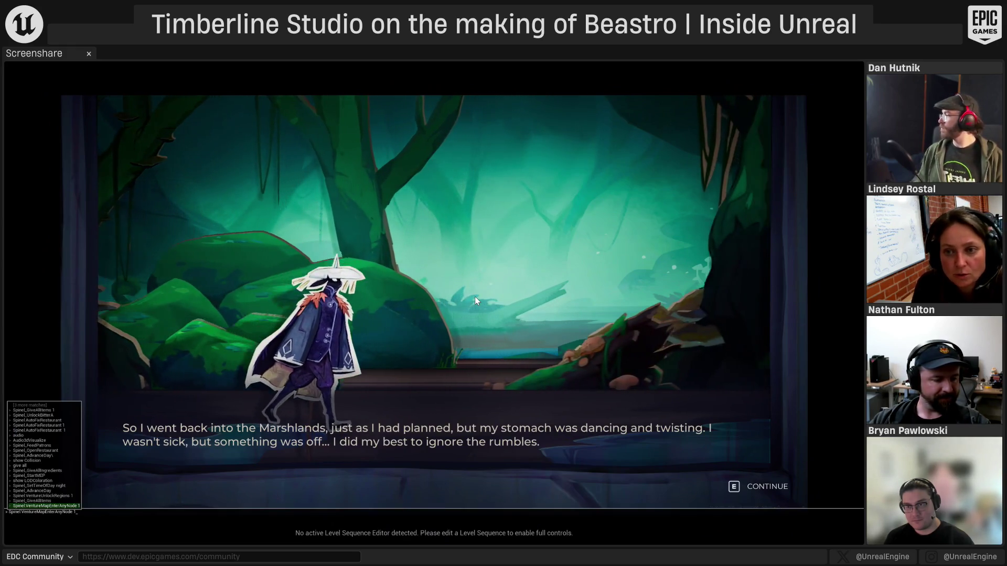
{"action": "key", "text": "Return"}
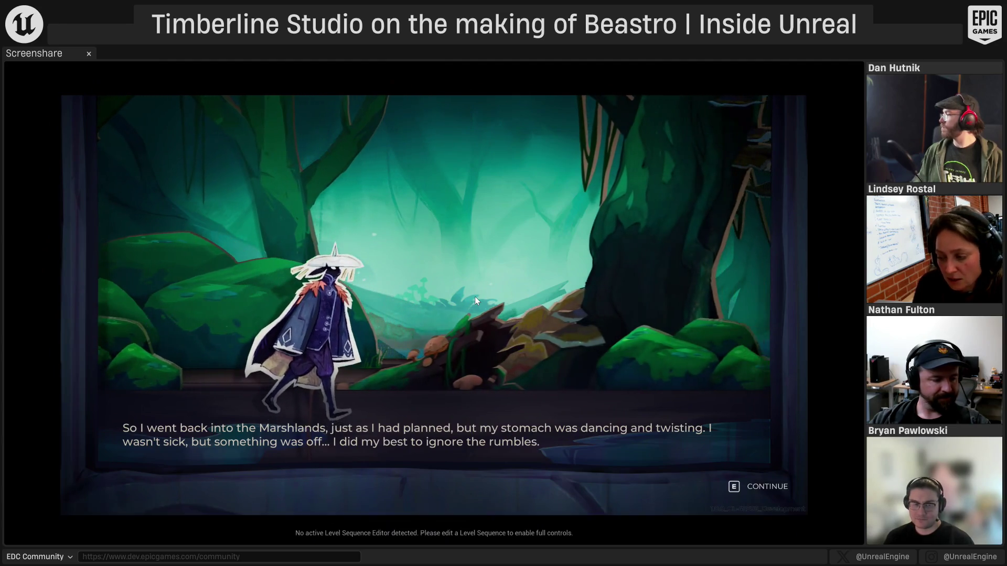
{"action": "key", "text": "e"}
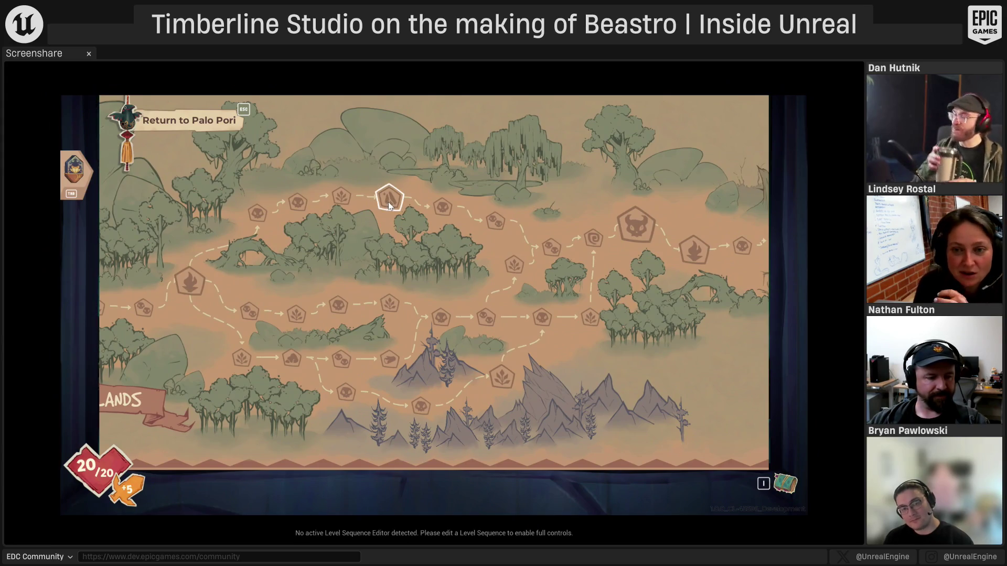
Enter the next venture map node and start the iron-mining minigame with a pickaxe swing
{"action": "left_click", "coordinate": [389, 204]}
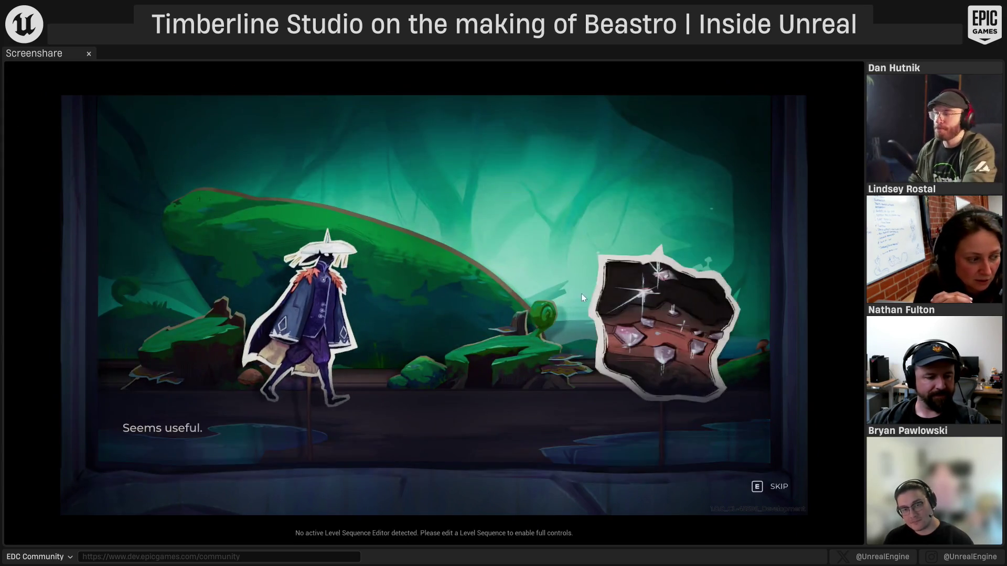
{"action": "key", "text": "e"}
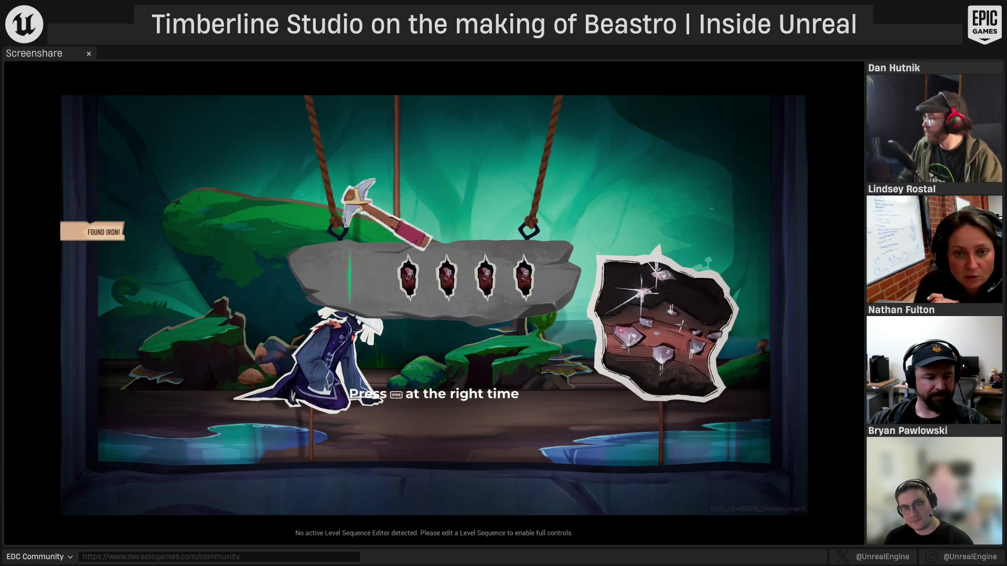
{"action": "key", "text": "space"}
{"action": "key", "text": "space"}
{"action": "key", "text": "space"}
{"action": "key", "text": "space"}
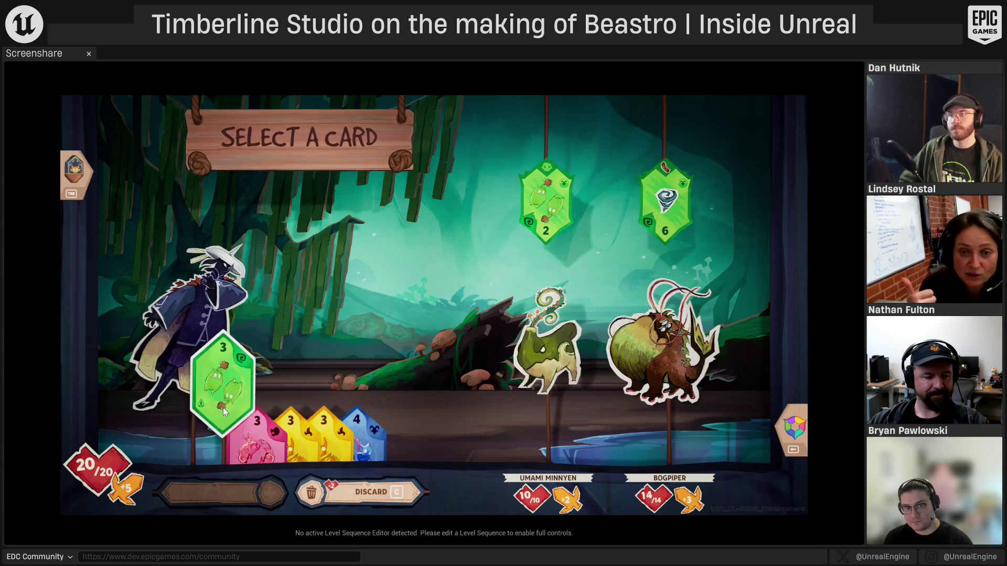
Attack with the green card, refill the hand, then attack Umami Minnyen with the blue card
{"action": "left_click", "coordinate": [207, 437]}
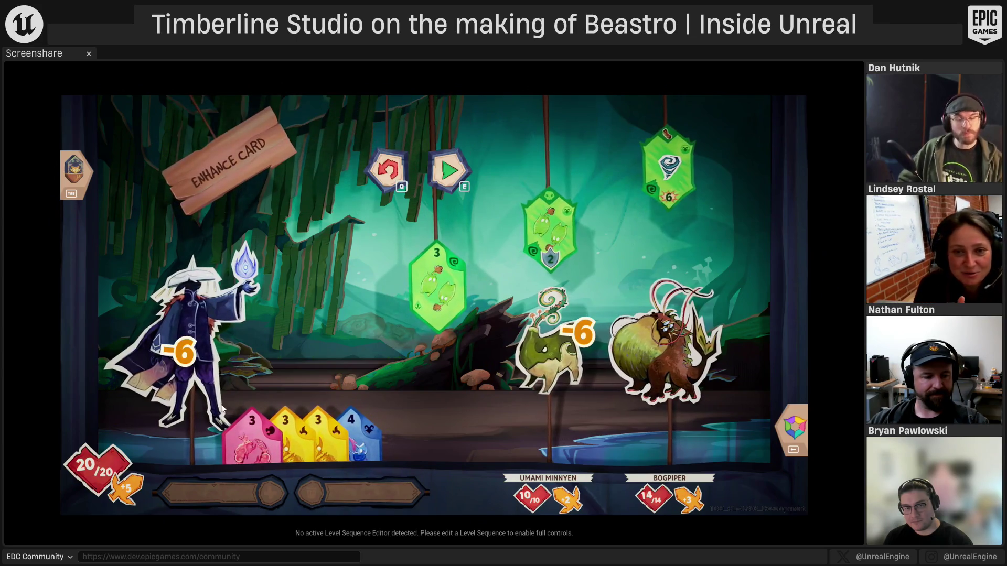
{"action": "left_click", "coordinate": [448, 170]}
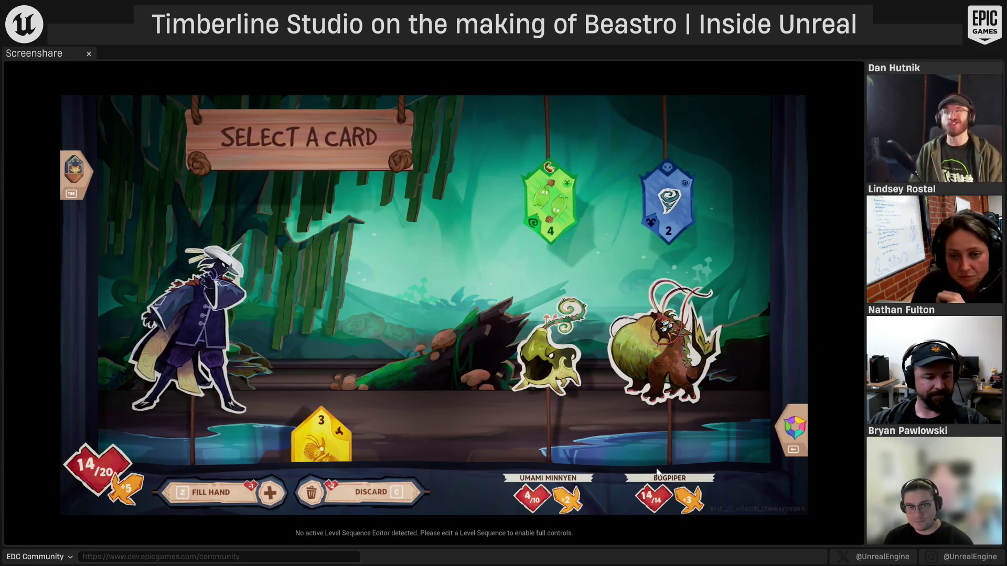
{"action": "left_click", "coordinate": [216, 492]}
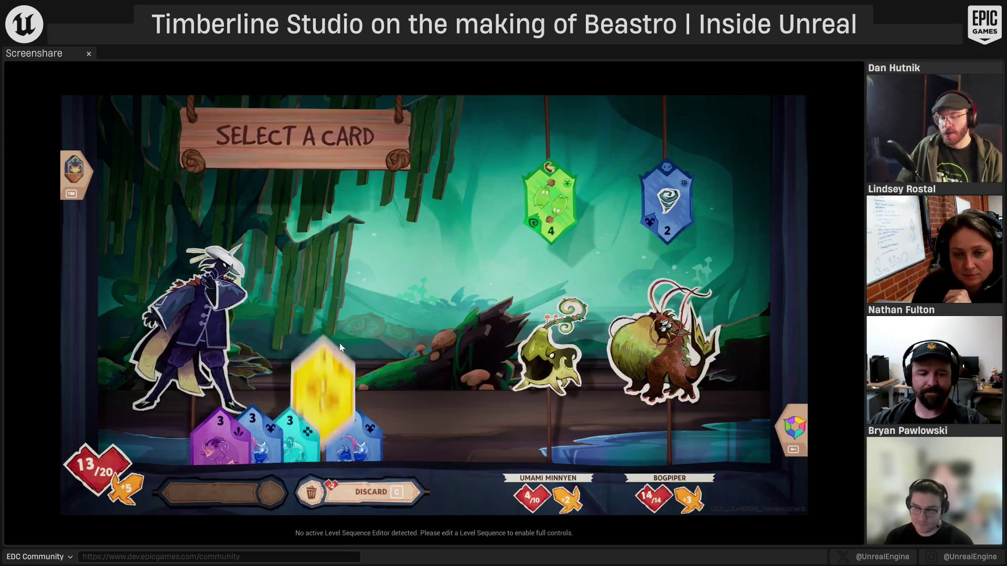
{"action": "left_click", "coordinate": [366, 418]}
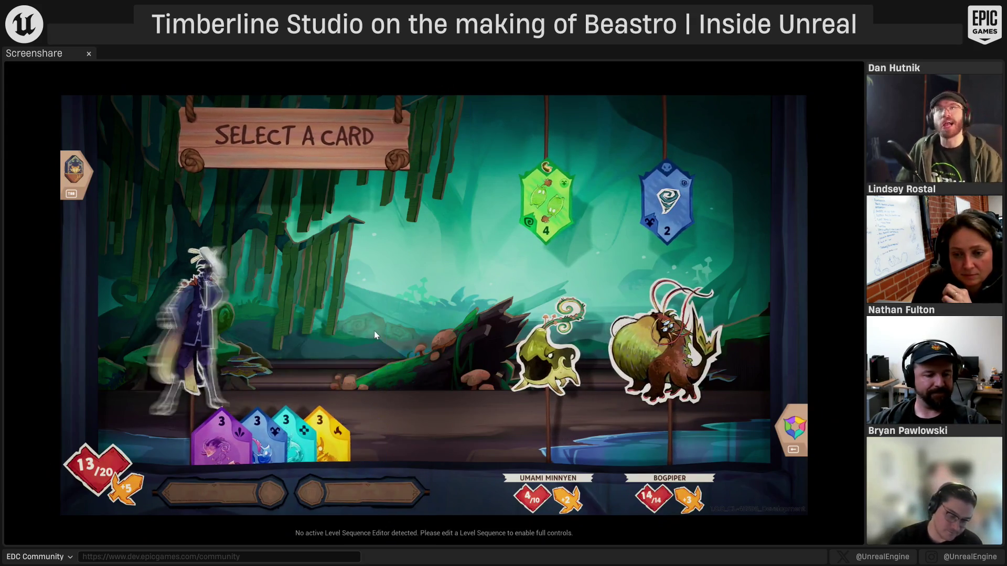
{"action": "key", "text": "space"}
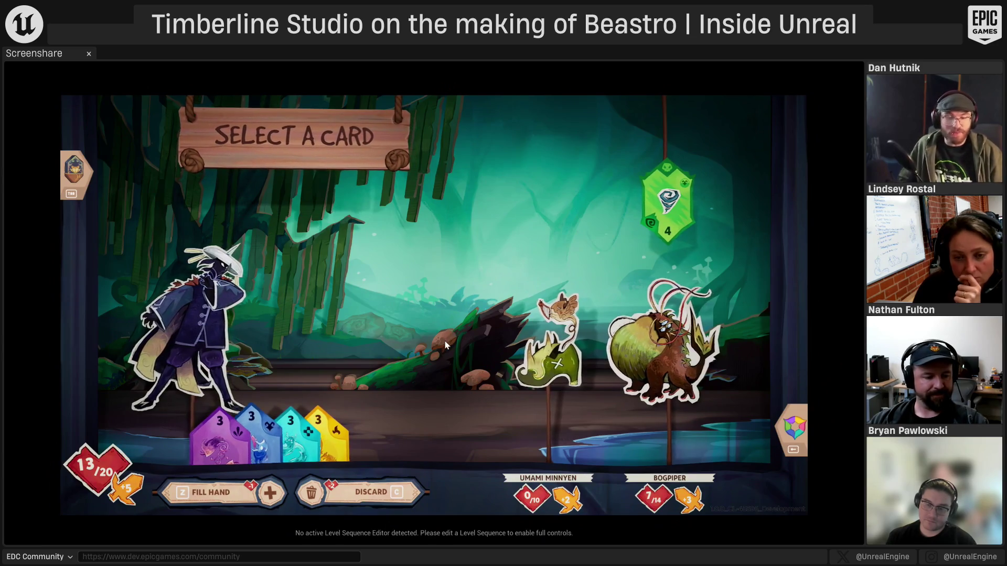
Refill the hand and attack with the yellow card
{"action": "mouse_move", "coordinate": [283, 394]}
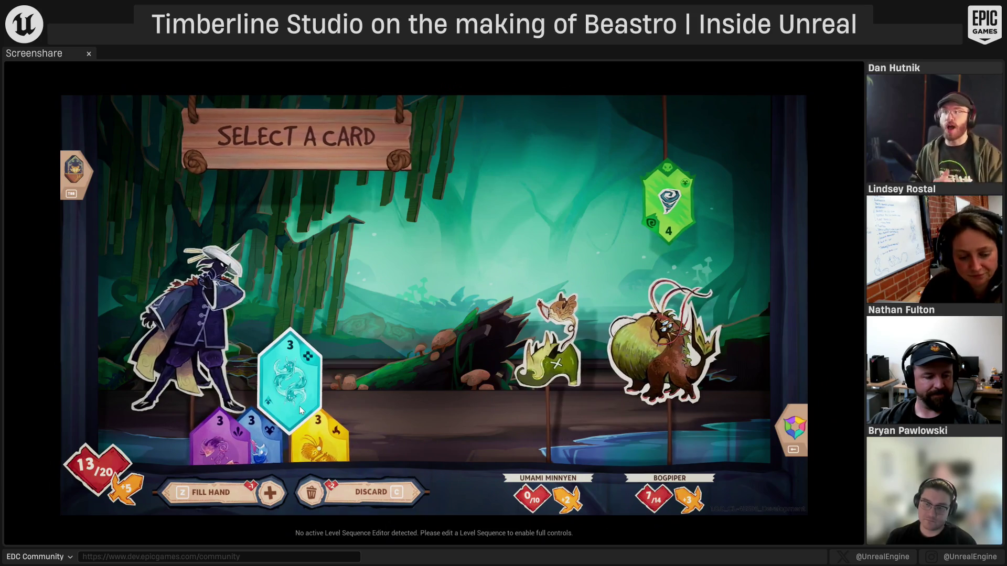
{"action": "left_click", "coordinate": [218, 493]}
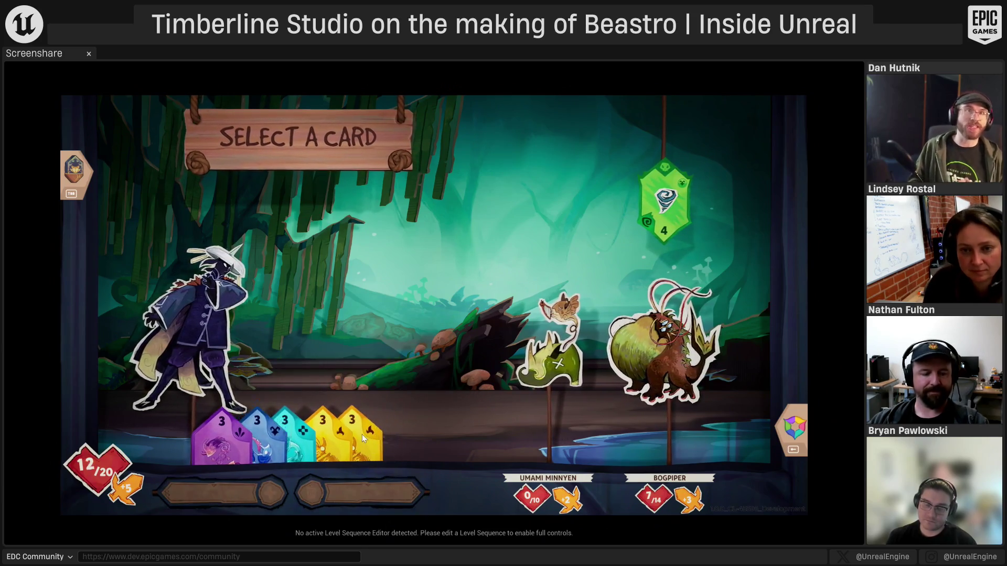
{"action": "left_click", "coordinate": [357, 417]}
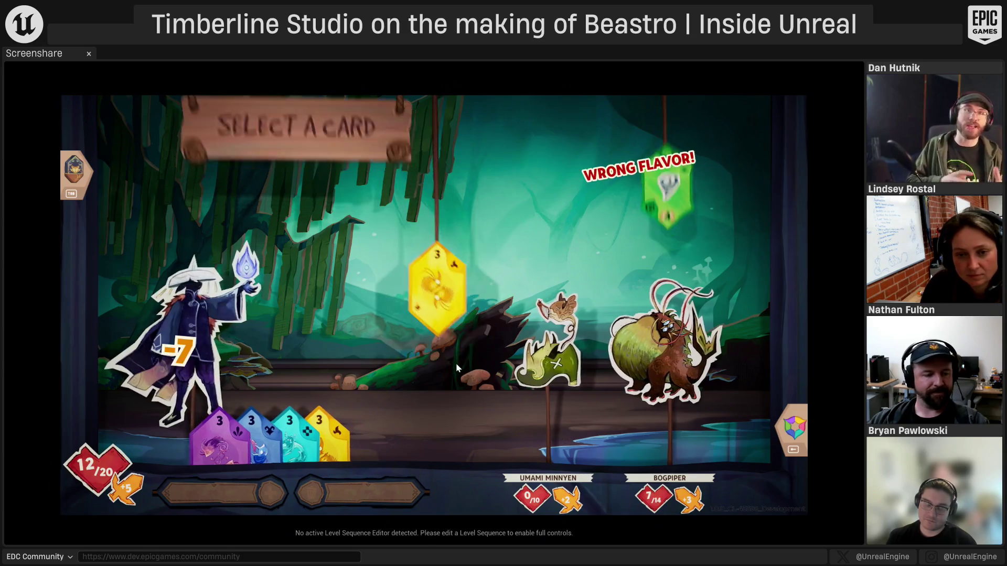
{"action": "left_click", "coordinate": [456, 163]}
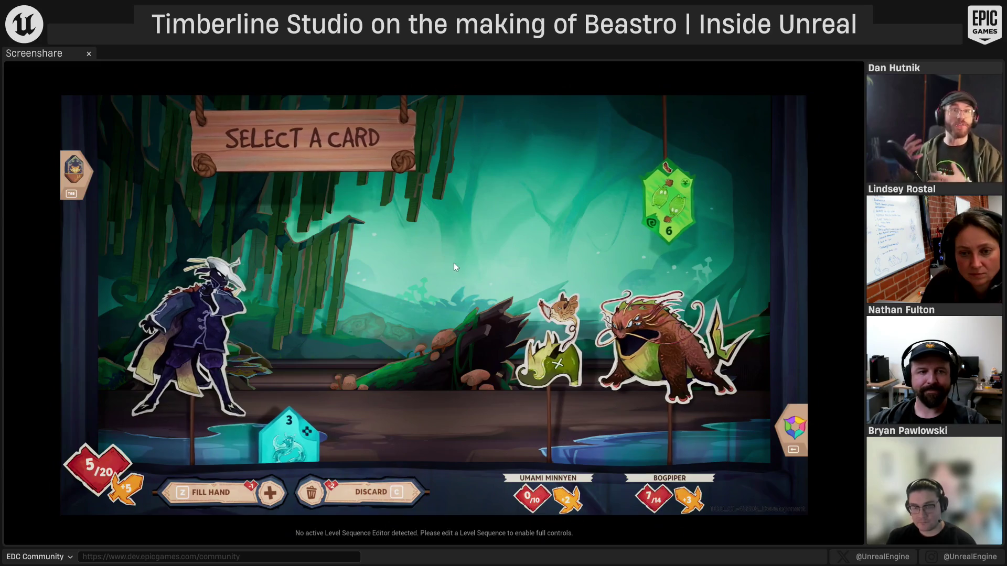
Discard and redraw, play the blue 3 card enhanced by cyan, then continue to the map
{"action": "left_click", "coordinate": [381, 501]}
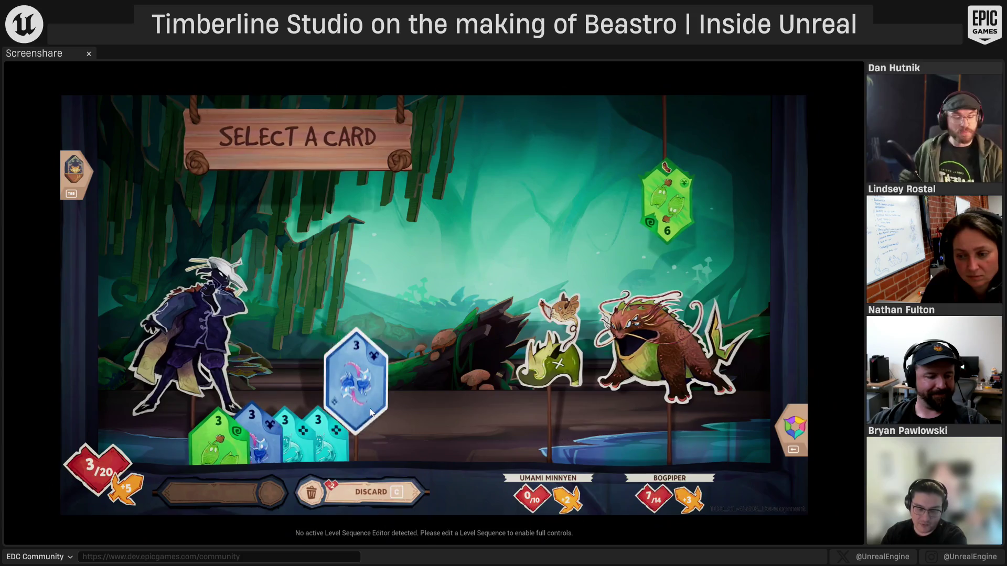
{"action": "left_click", "coordinate": [369, 415]}
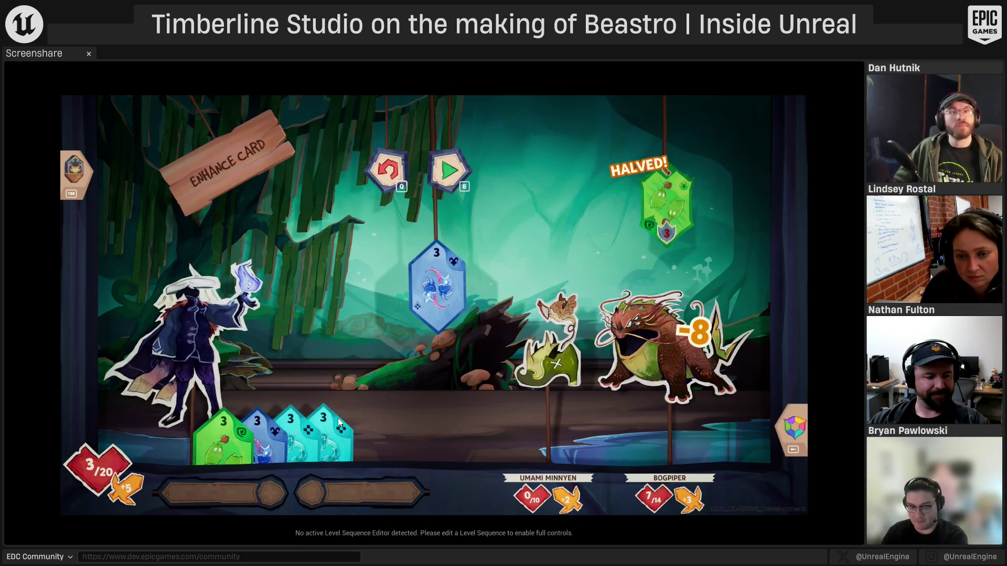
{"action": "left_click", "coordinate": [332, 410]}
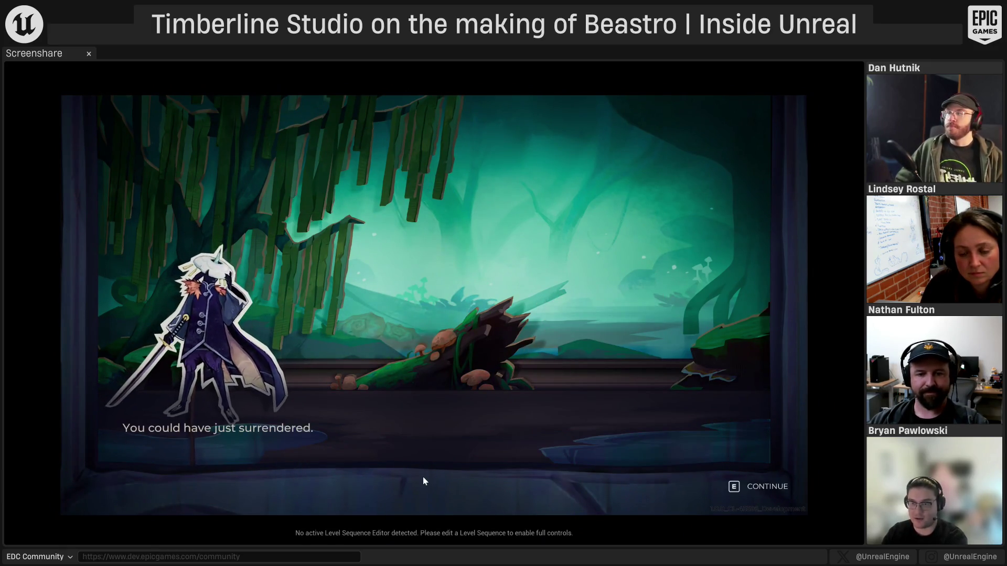
{"action": "key", "text": "e"}
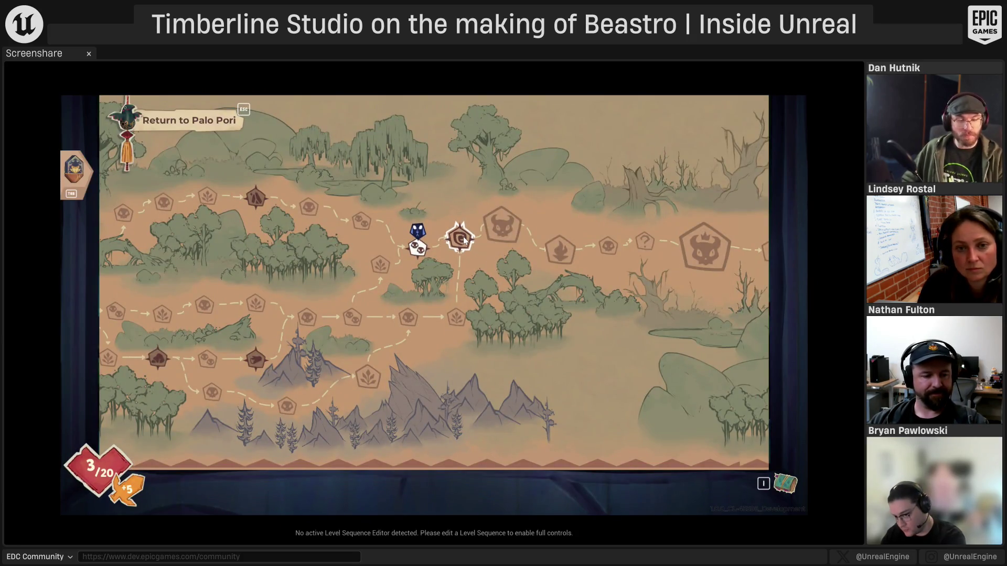
Travel to the spirit node, talk through its dialogue, and accept a shield option
{"action": "left_click", "coordinate": [464, 239]}
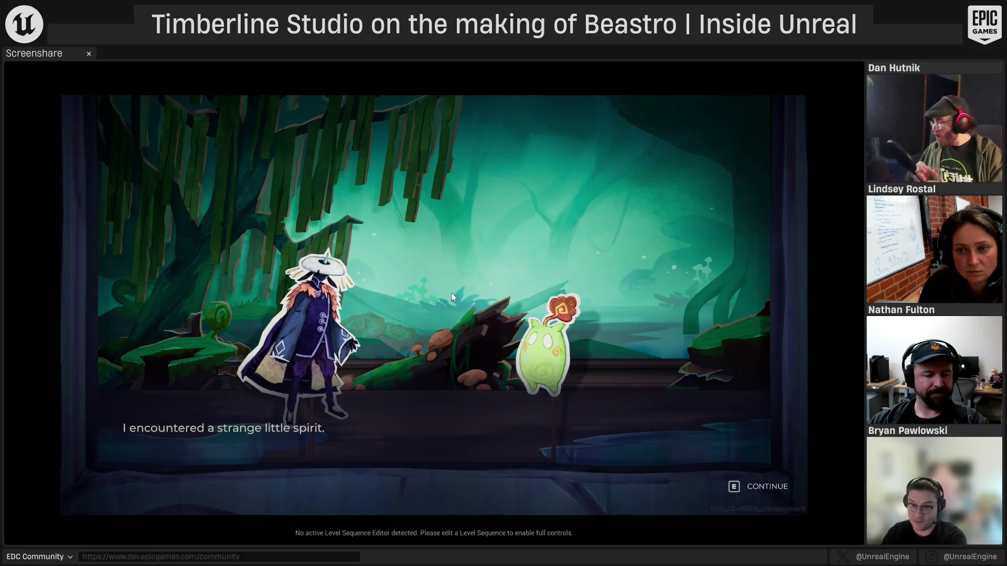
{"action": "key", "text": "e"}
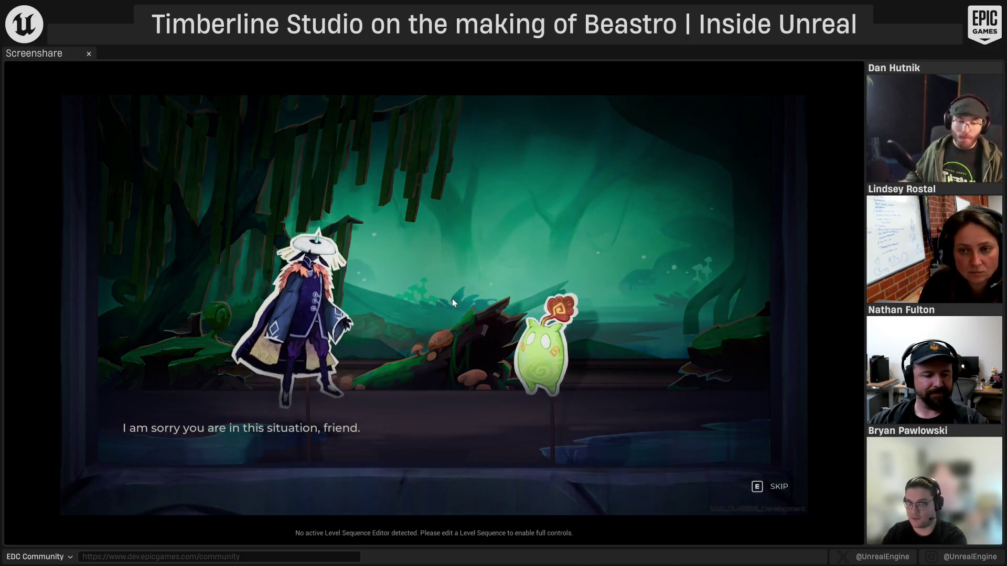
{"action": "key", "text": "e"}
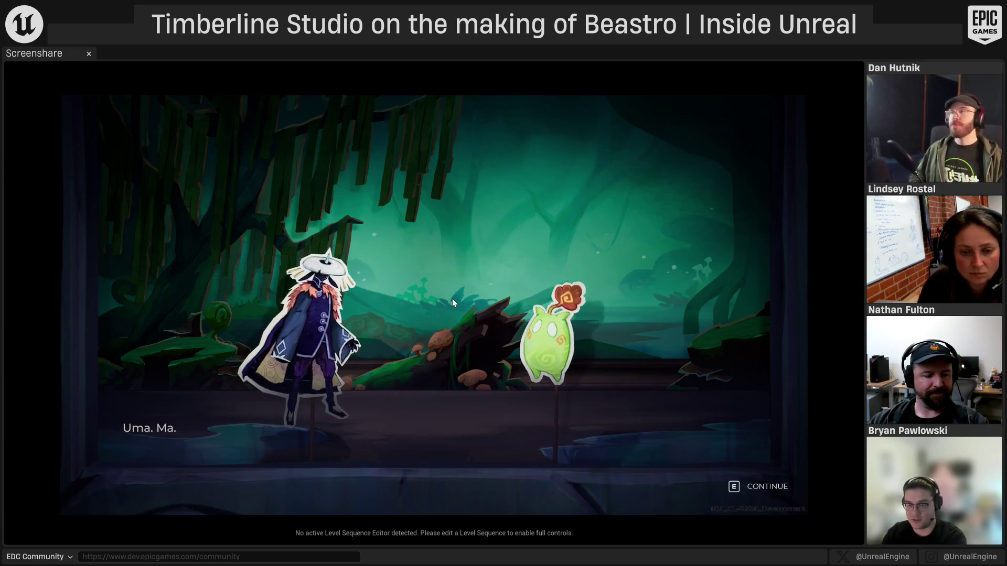
{"action": "key", "text": "e"}
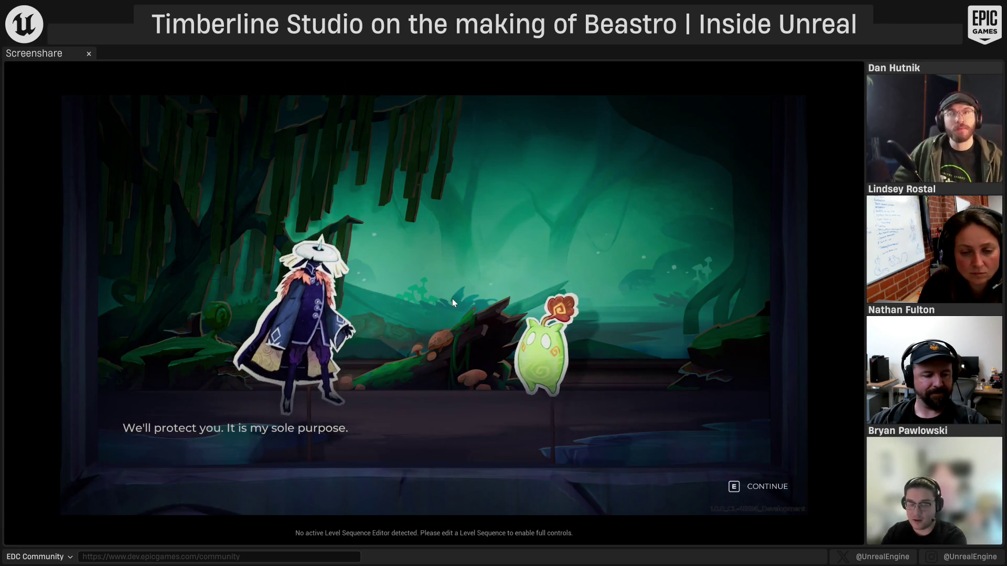
{"action": "key", "text": "e"}
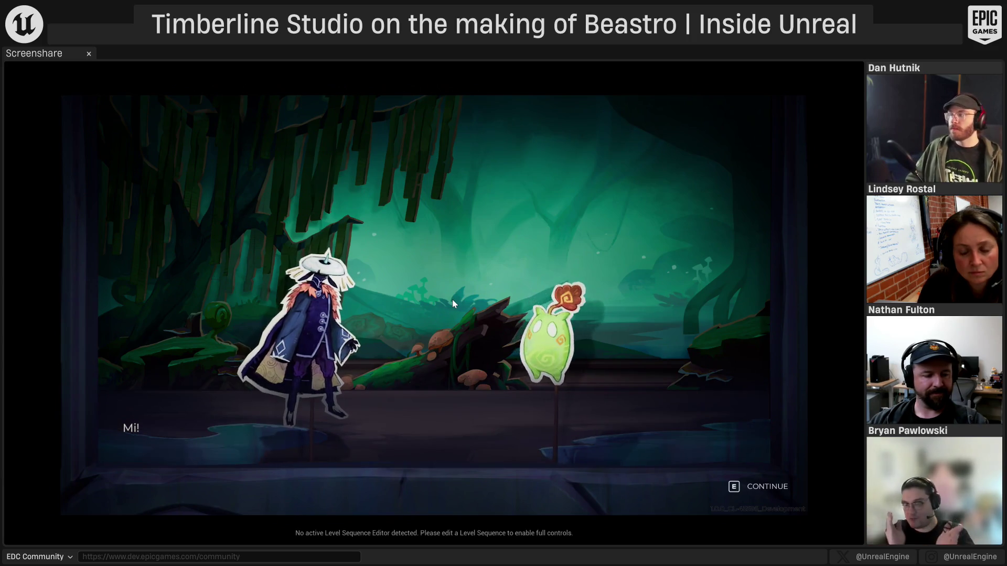
{"action": "key", "text": "e"}
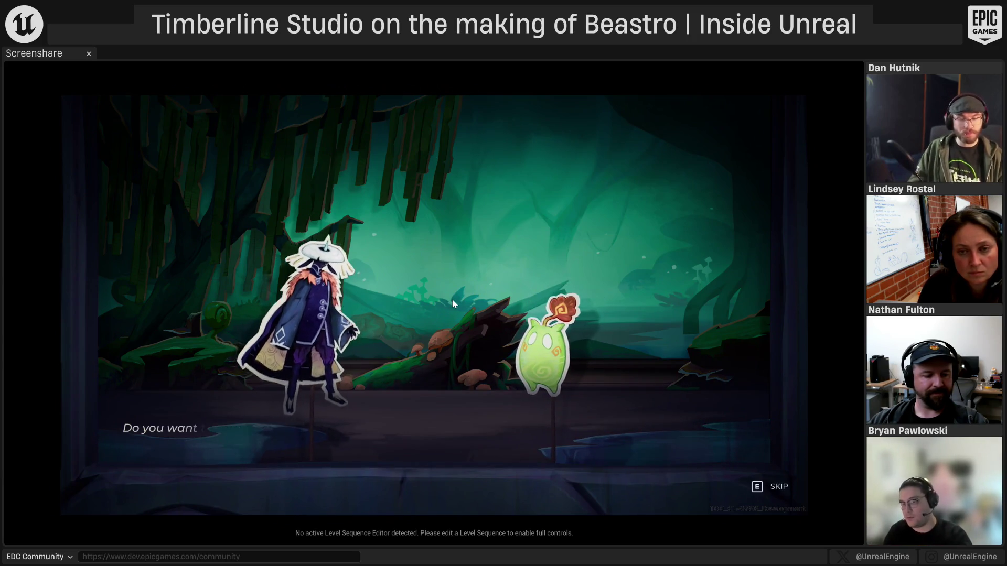
{"action": "key", "text": "e"}
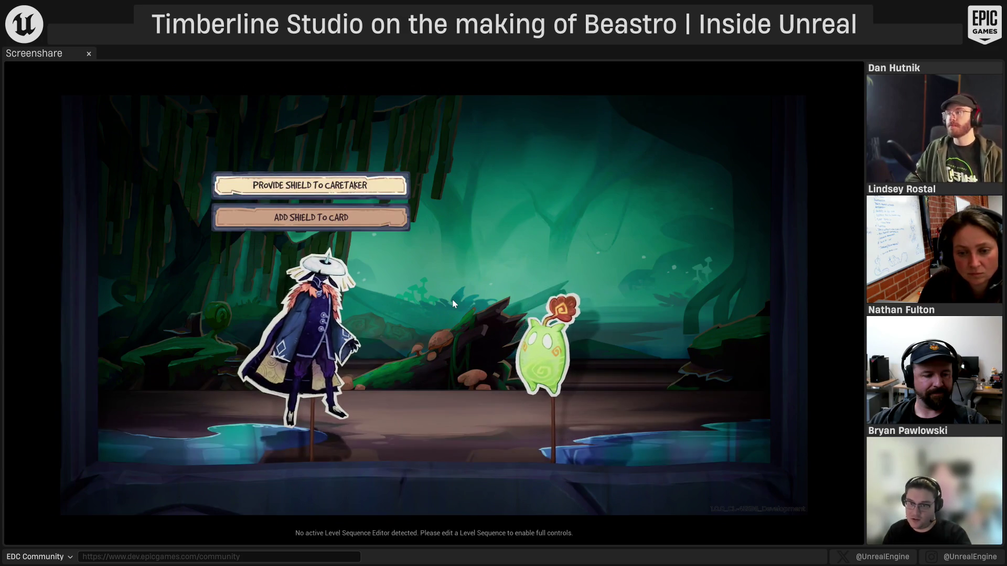
{"action": "key", "text": "e"}
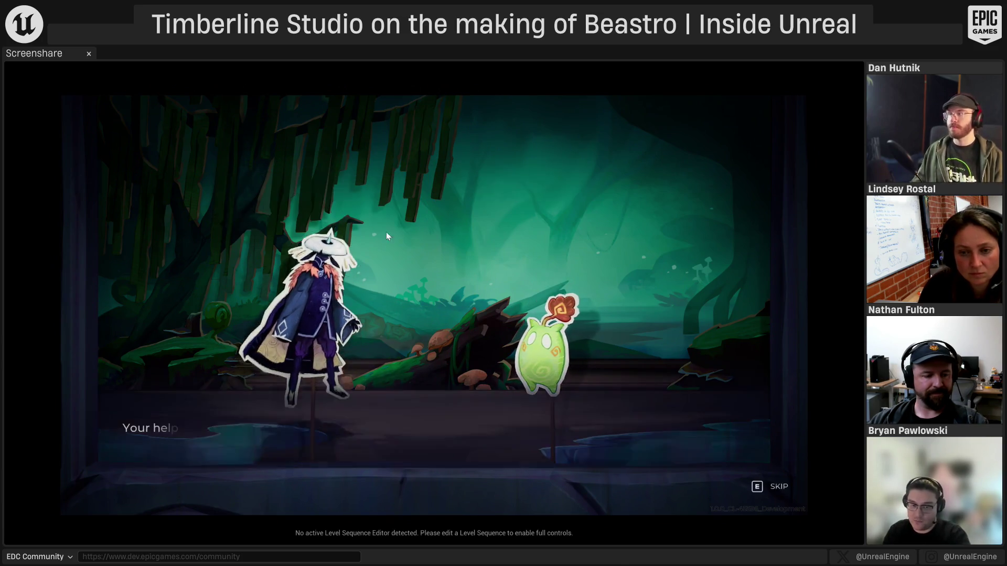
{"action": "key", "text": "e"}
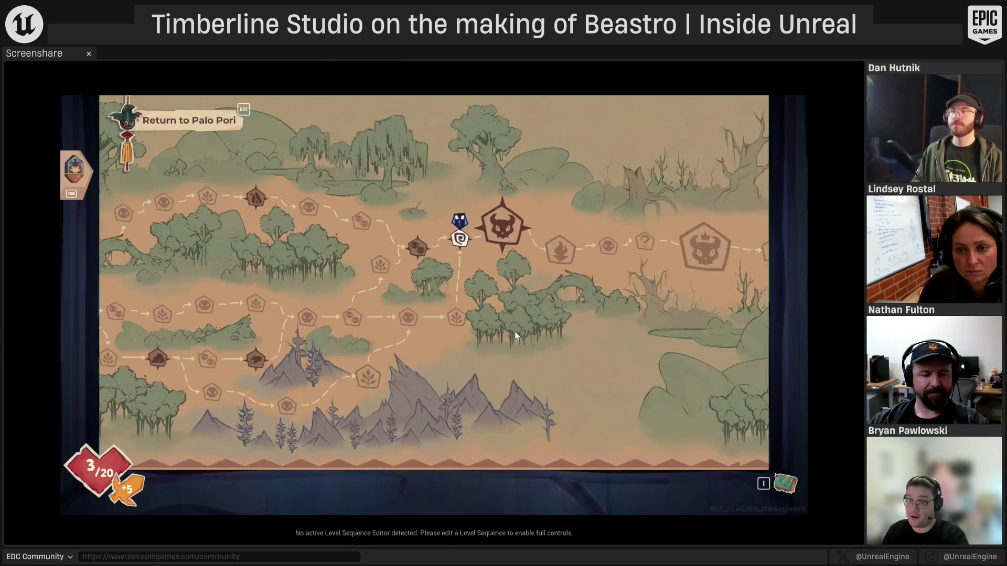
{"action": "left_click_drag", "start_coordinate": [638, 402], "coordinate": [506, 406]}
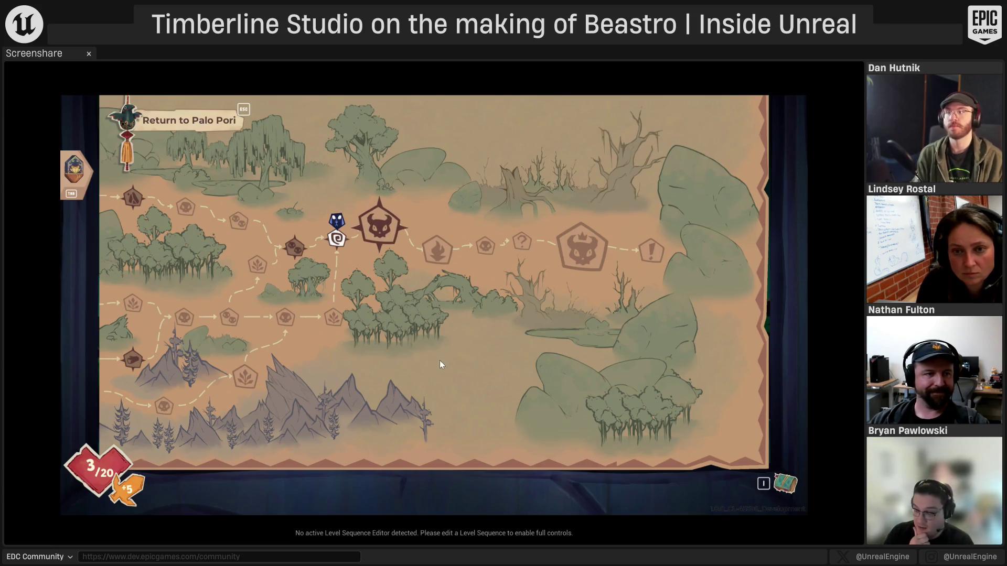
Travel to the boss node and skip the intro to fight the 30/30 Flamato Minnyen
{"action": "left_click", "coordinate": [381, 231]}
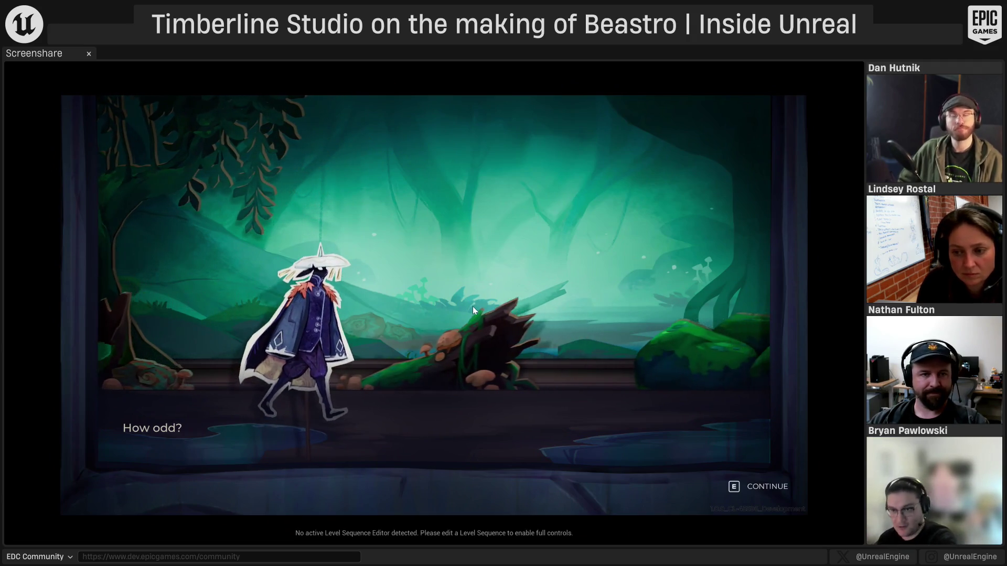
{"action": "key", "text": "e"}
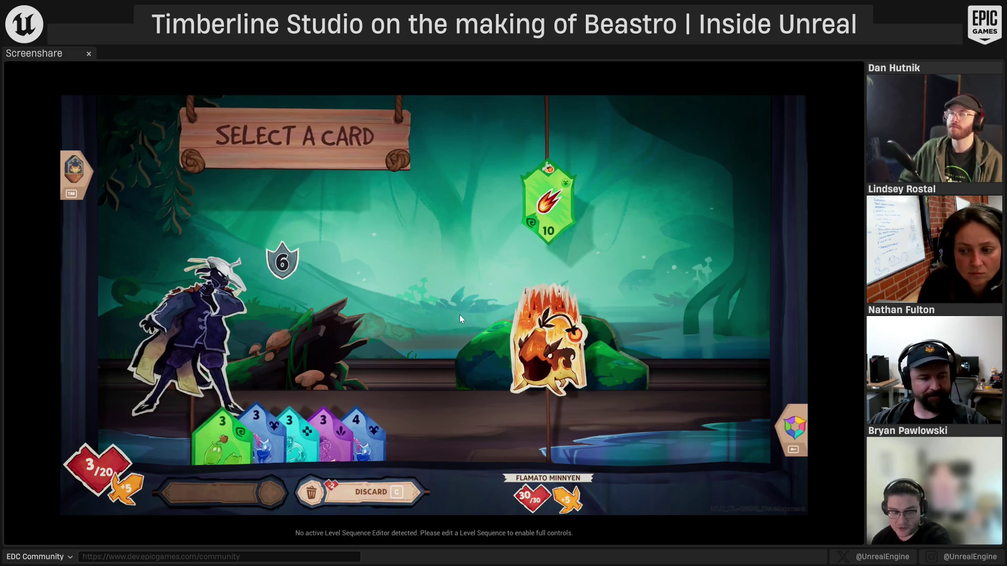
Open Venture > Venture Subsystem in the debug bar and raise Kalan's stamina to 26
{"action": "key", "text": "grave"}
{"action": "left_click", "coordinate": [75, 99]}
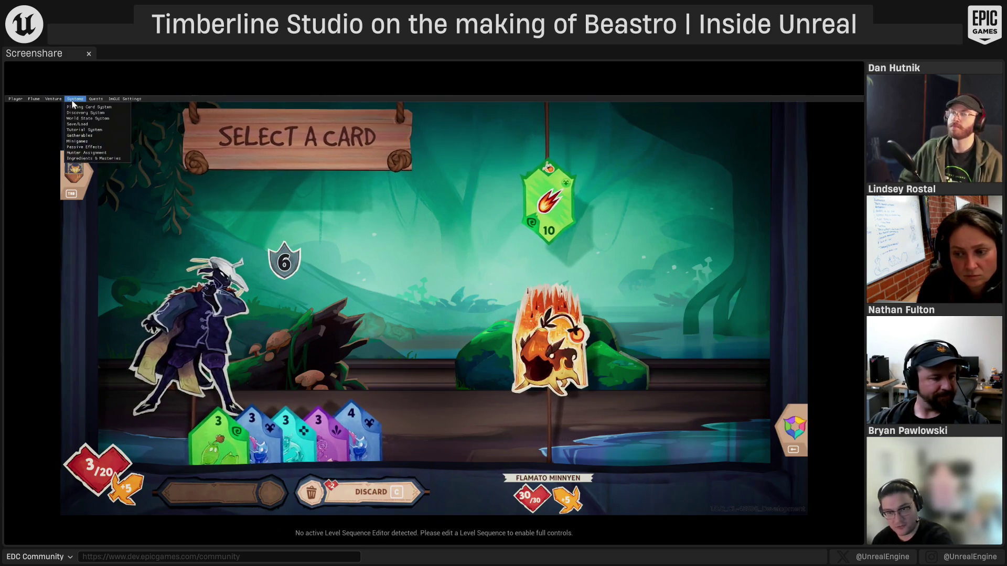
{"action": "left_click", "coordinate": [53, 99]}
{"action": "left_click", "coordinate": [58, 113]}
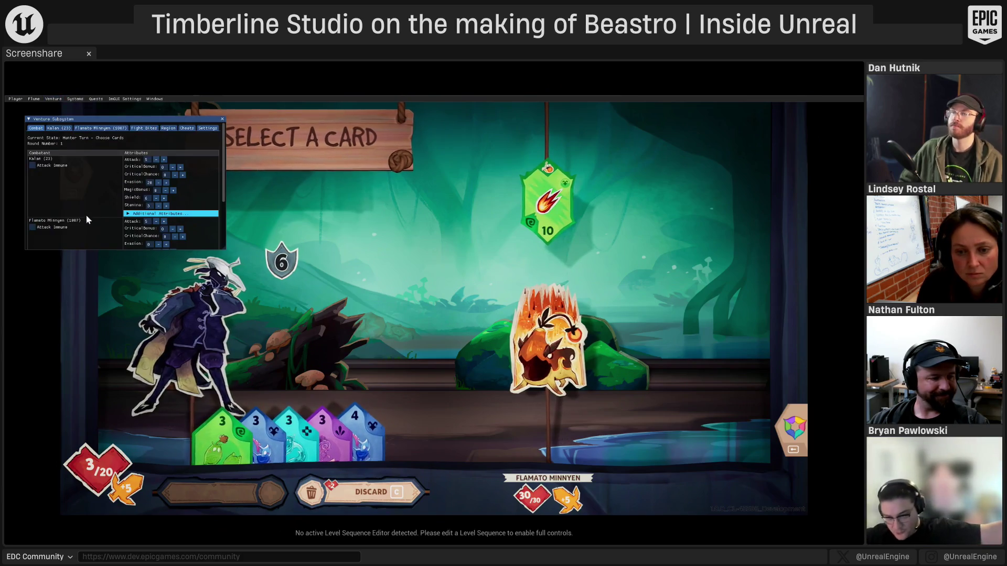
{"action": "left_click", "coordinate": [165, 205]}
{"action": "left_click", "coordinate": [165, 205]}
{"action": "left_click", "coordinate": [166, 206]}
{"action": "left_click", "coordinate": [165, 205]}
{"action": "left_click", "coordinate": [166, 205]}
{"action": "left_click", "coordinate": [166, 205]}
{"action": "left_click", "coordinate": [166, 206]}
{"action": "left_click", "coordinate": [165, 206]}
{"action": "left_click", "coordinate": [166, 205]}
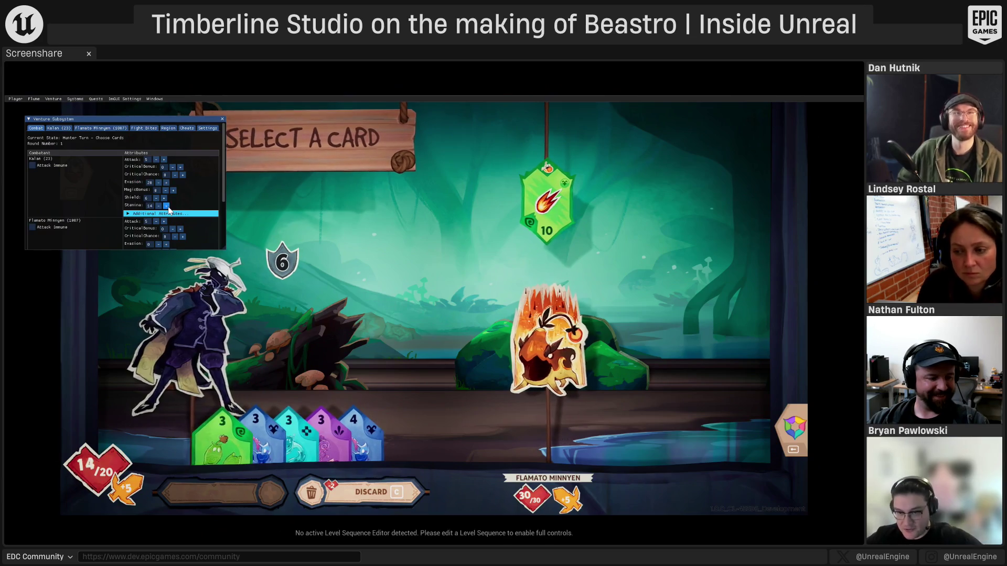
{"action": "left_click", "coordinate": [166, 206]}
{"action": "left_click", "coordinate": [165, 205]}
{"action": "left_click", "coordinate": [166, 206]}
{"action": "left_click", "coordinate": [166, 205]}
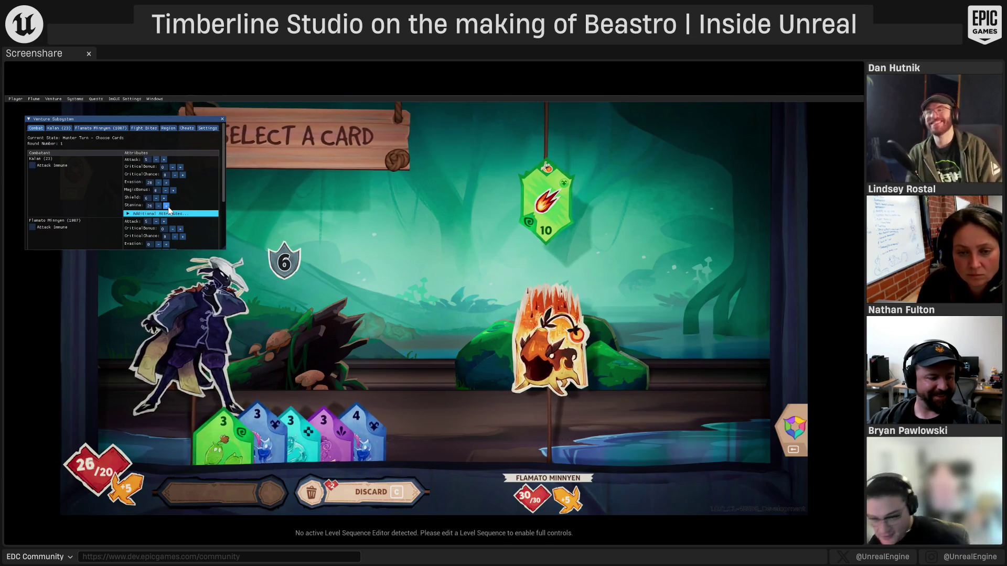
Close the Venture Subsystem window and play the green 3 card
{"action": "left_click_drag", "start_coordinate": [222, 121], "coordinate": [220, 119]}
{"action": "left_click", "coordinate": [220, 119]}
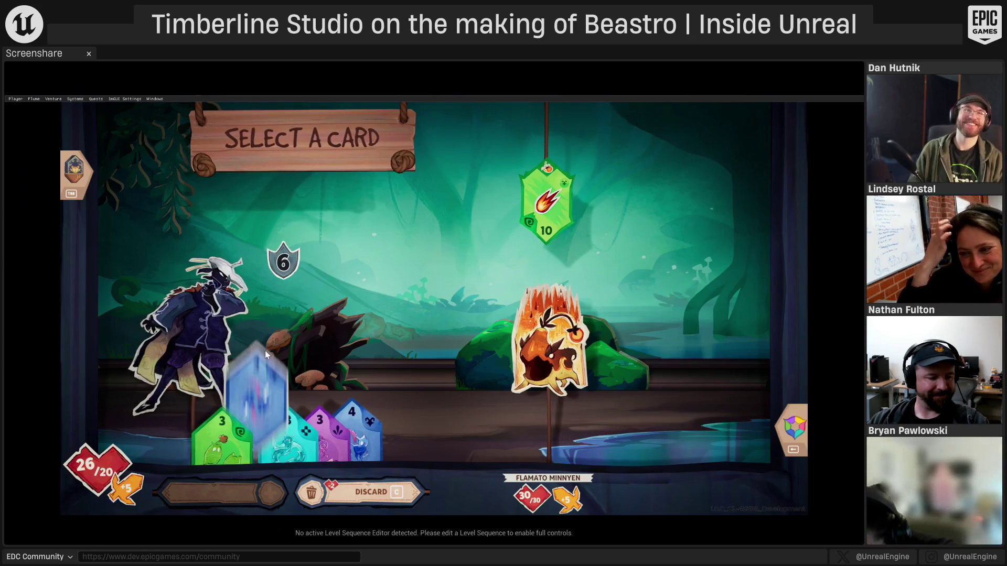
{"action": "left_click", "coordinate": [221, 420]}
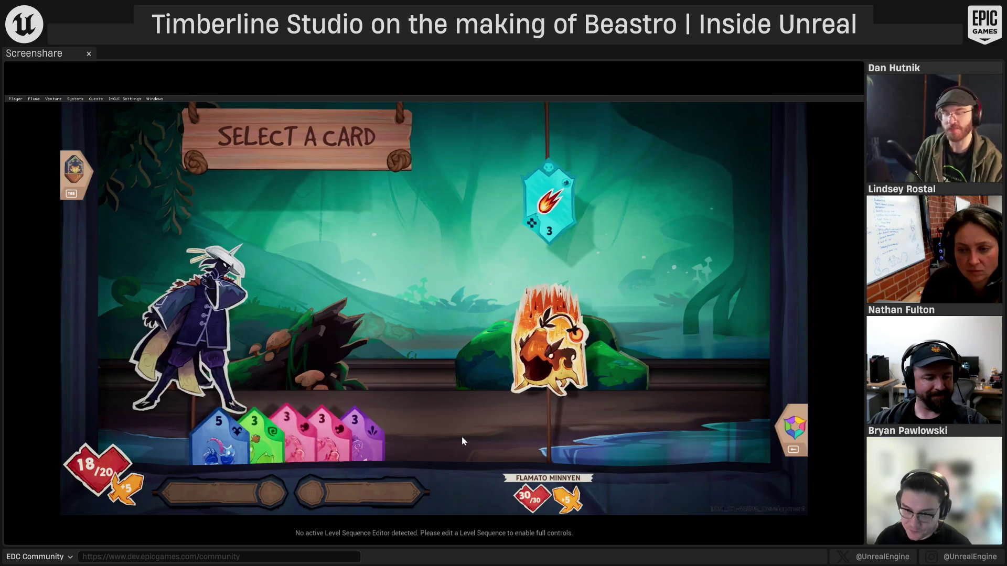
Play a green card and the pink 6 card, then close the Venture Report
{"action": "left_click", "coordinate": [258, 420]}
{"action": "left_click", "coordinate": [452, 169]}
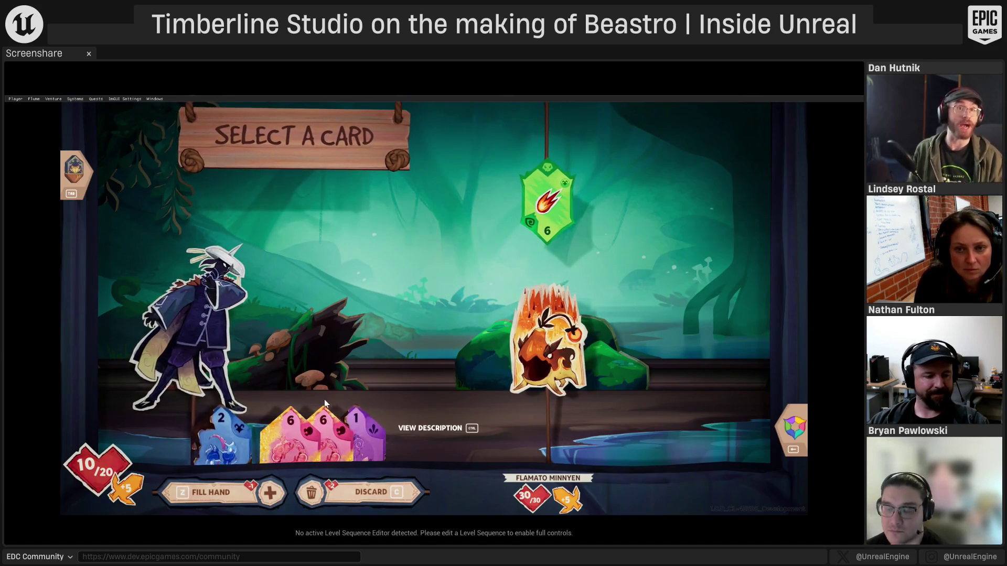
{"action": "left_click", "coordinate": [284, 395]}
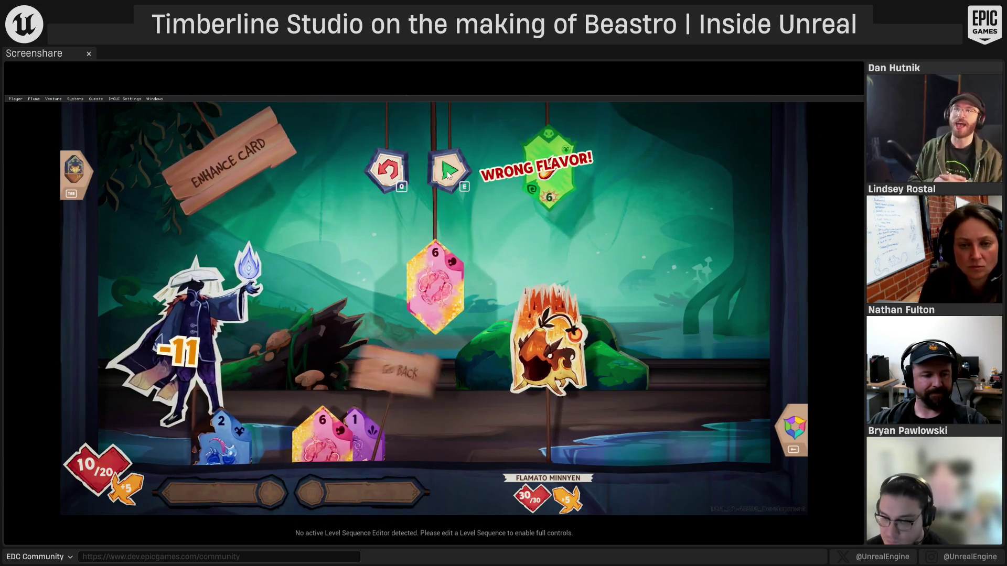
{"action": "left_click", "coordinate": [447, 174]}
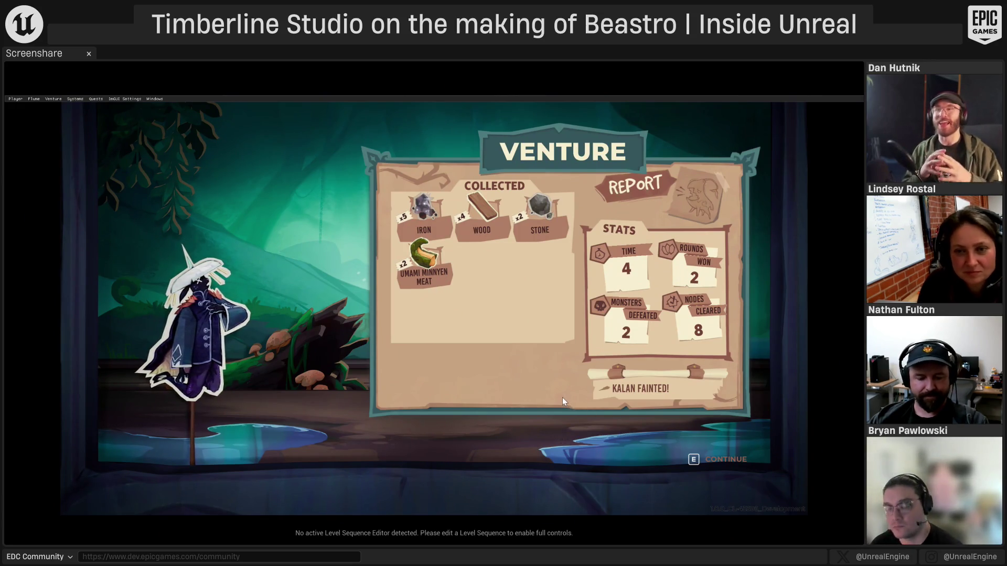
{"action": "key", "text": "e"}
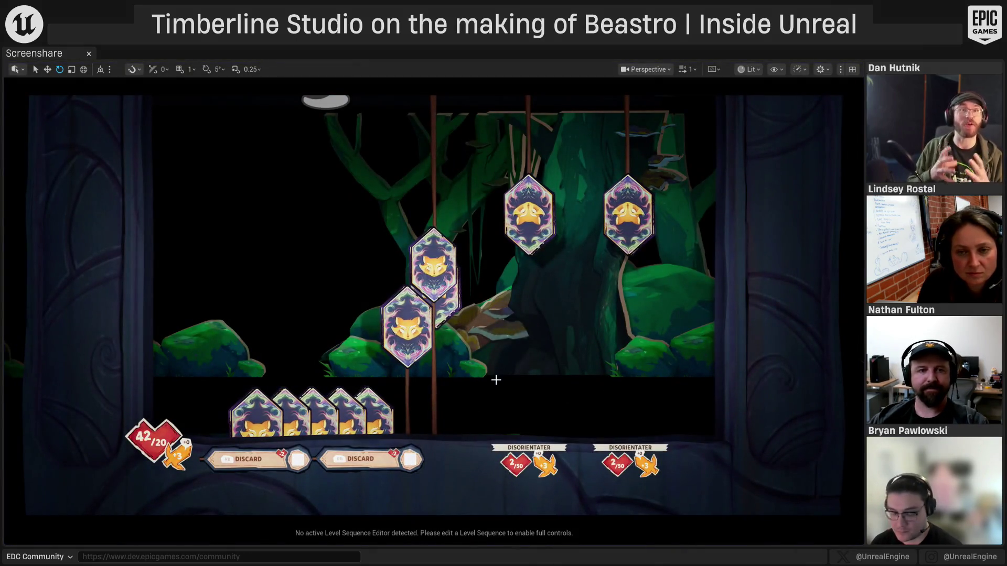
Exit the immersive viewport with F11 and show the Content Browser's Demo collection
{"action": "key", "text": "F11"}
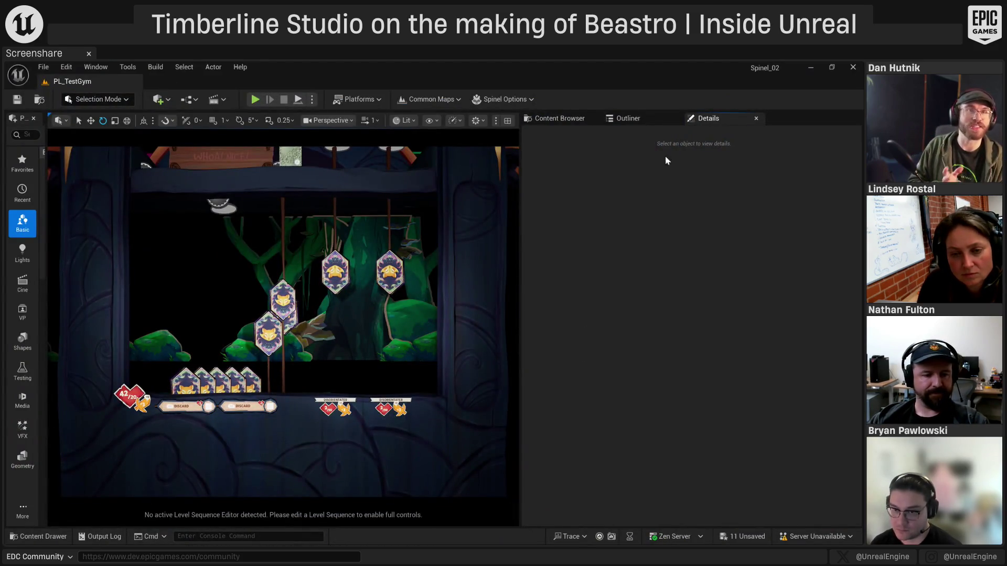
{"action": "left_click", "coordinate": [559, 119]}
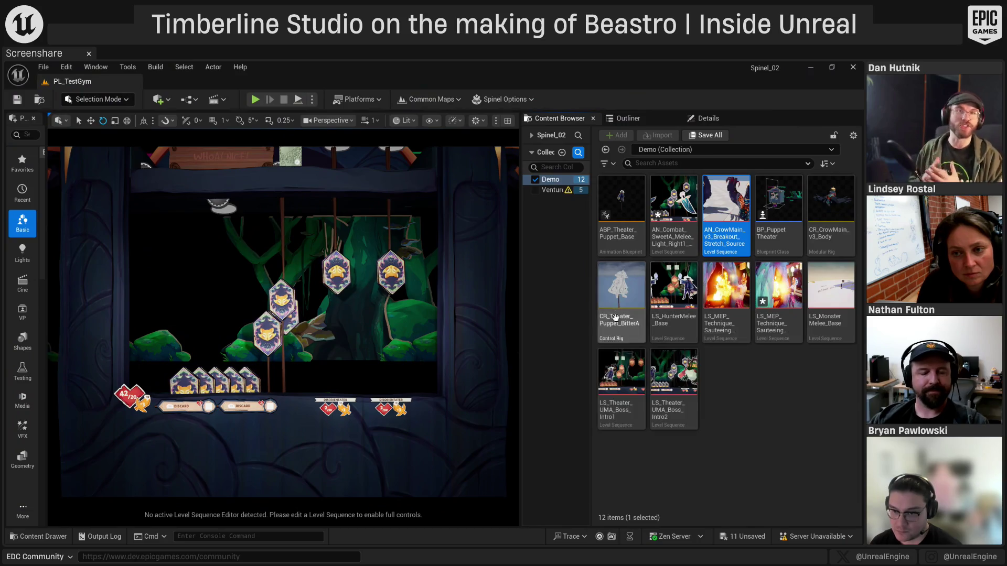
Clear the asset selection in the Demo collection of the Content Browser
{"action": "left_click", "coordinate": [802, 463]}
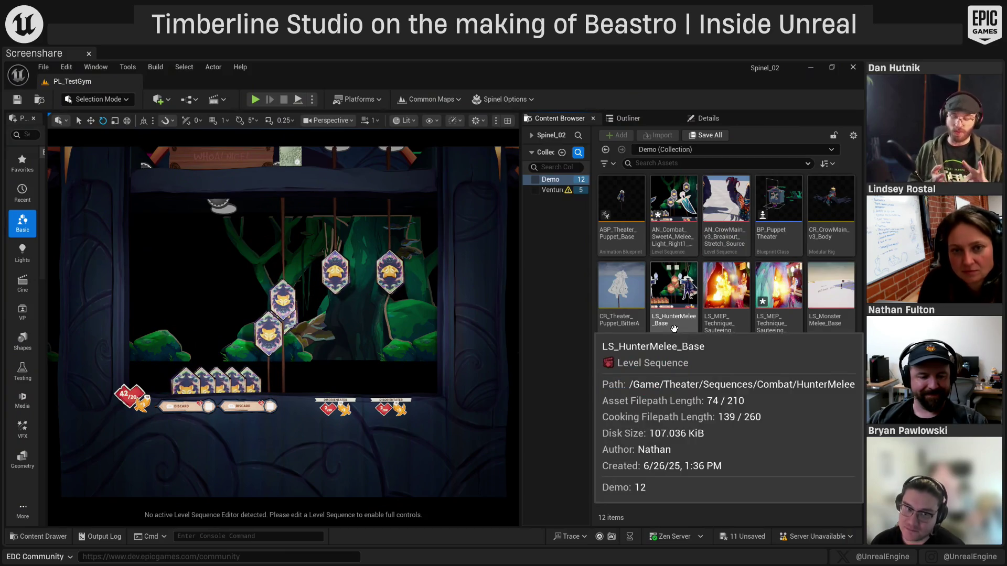
Open LS_HunterMelee_Base in Sequencer and review its Evade, Play and hunter puppet tracks
{"action": "double_click", "coordinate": [673, 328]}
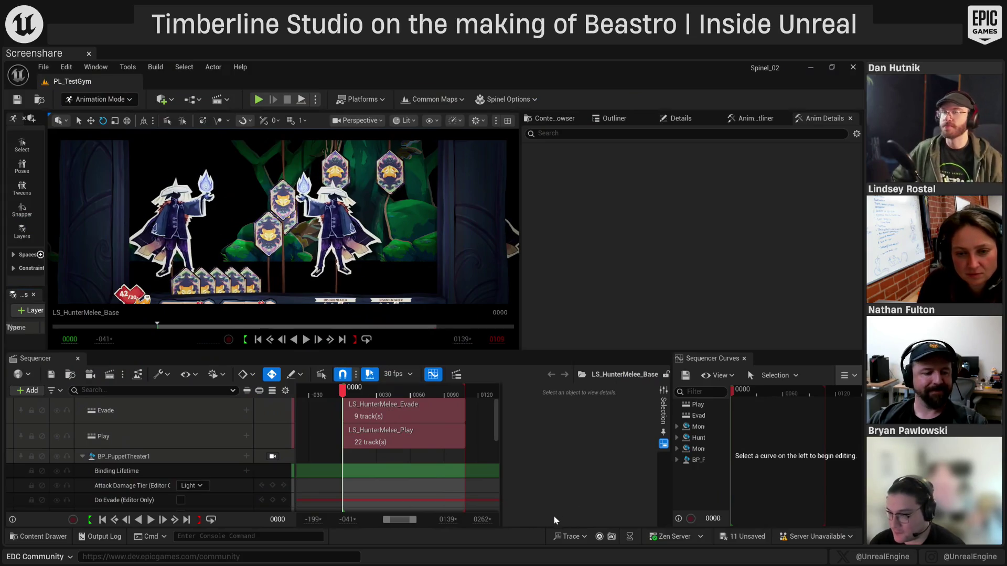
{"action": "scroll", "coordinate": [160, 462], "scroll_direction": "down", "scroll_amount": 3}
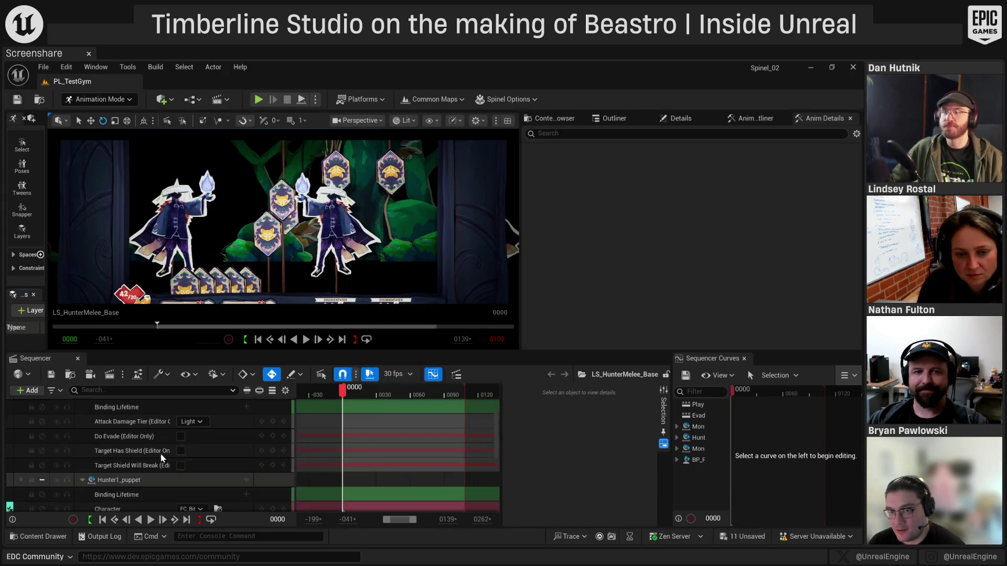
{"action": "scroll", "coordinate": [158, 472], "scroll_direction": "up", "scroll_amount": 4}
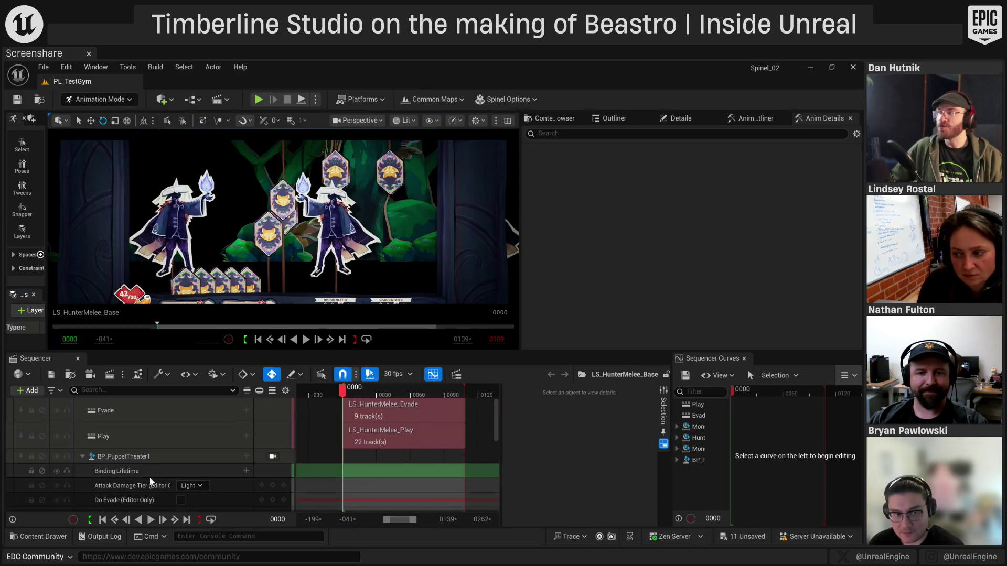